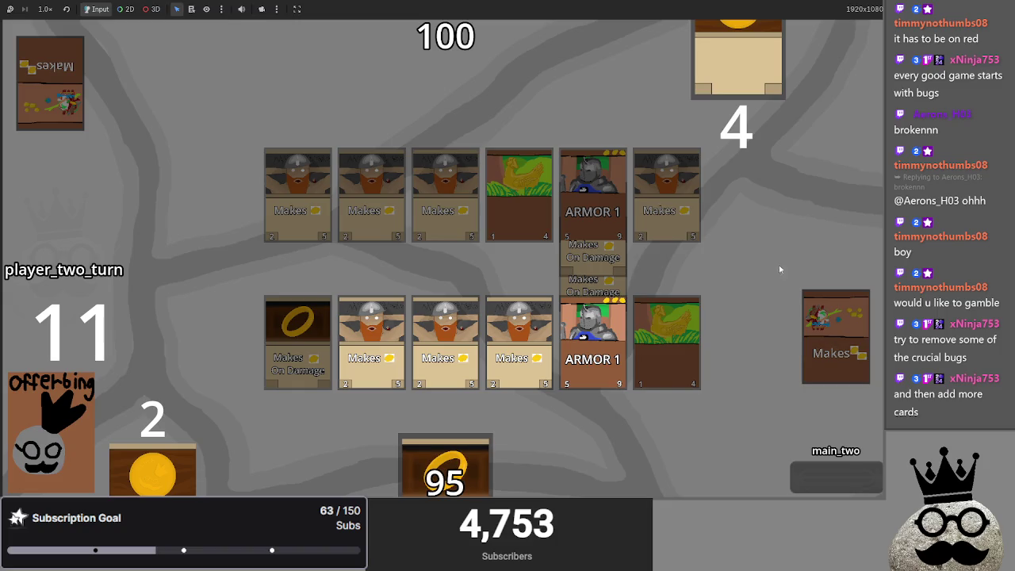
# Advance the test game's phase, play the ring, scatter and dwarf cards, then return to the editor
pyautogui.click(854, 487)
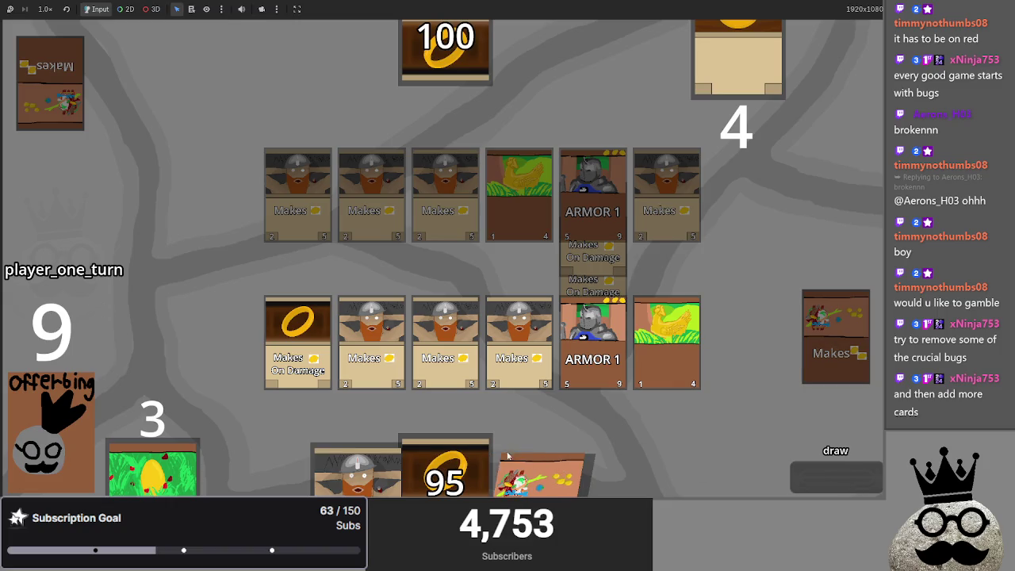
pyautogui.moveTo(445, 468); pyautogui.dragTo(577, 372)
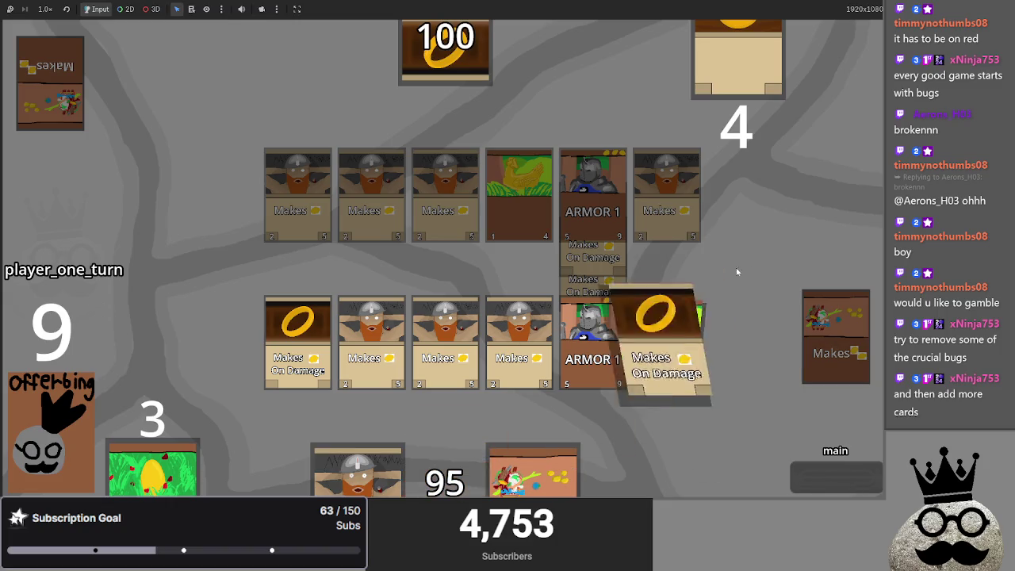
pyautogui.moveTo(444, 468); pyautogui.dragTo(698, 301)
pyautogui.moveTo(492, 450); pyautogui.dragTo(737, 333)
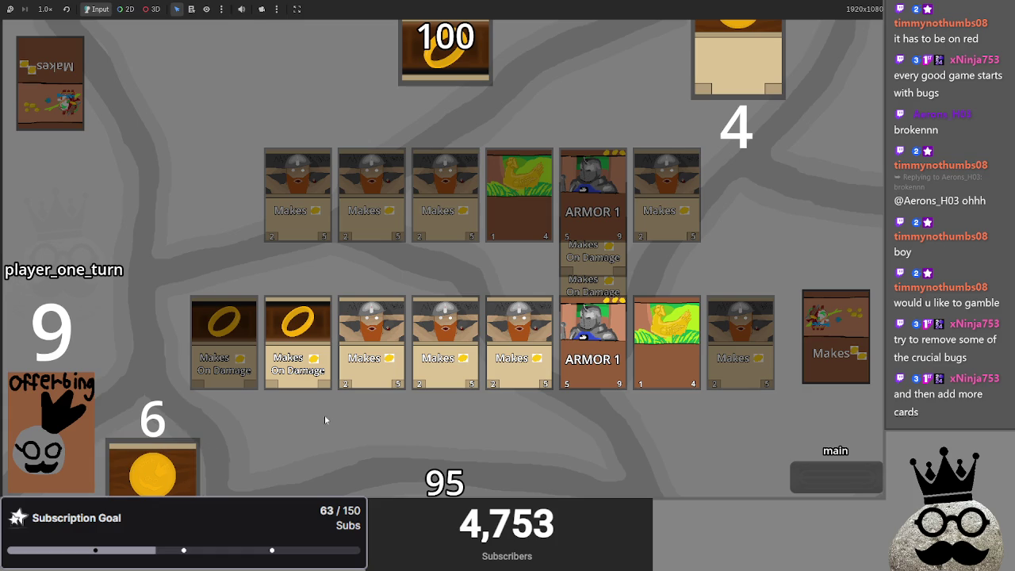
pyautogui.hotkey('alt', 'Tab')
pyautogui.hotkey('alt', 'Tab')
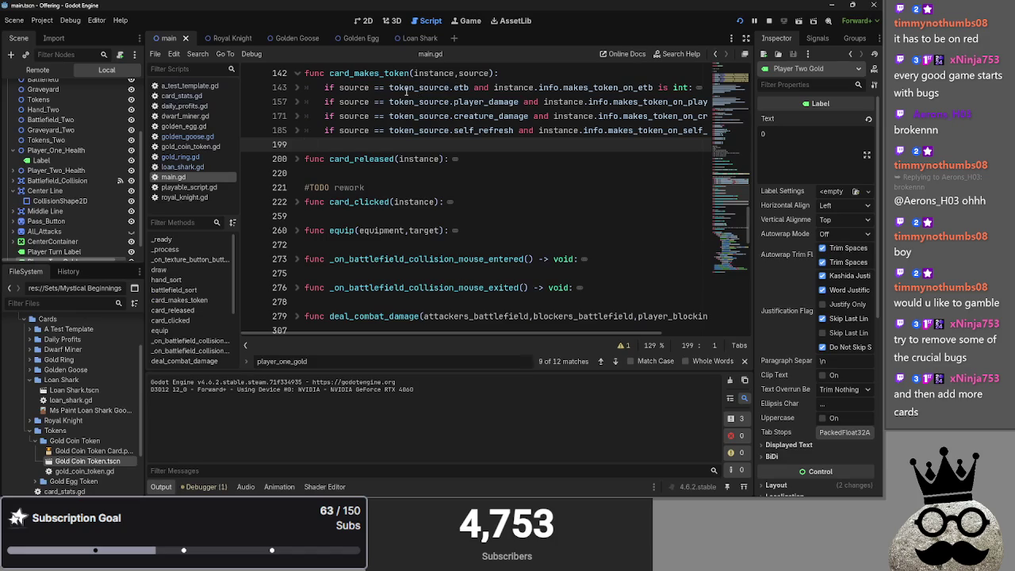
# In the Golden Egg scene, toggle visibility of the Shadow, Health and Damage nodes
pyautogui.click(349, 39)
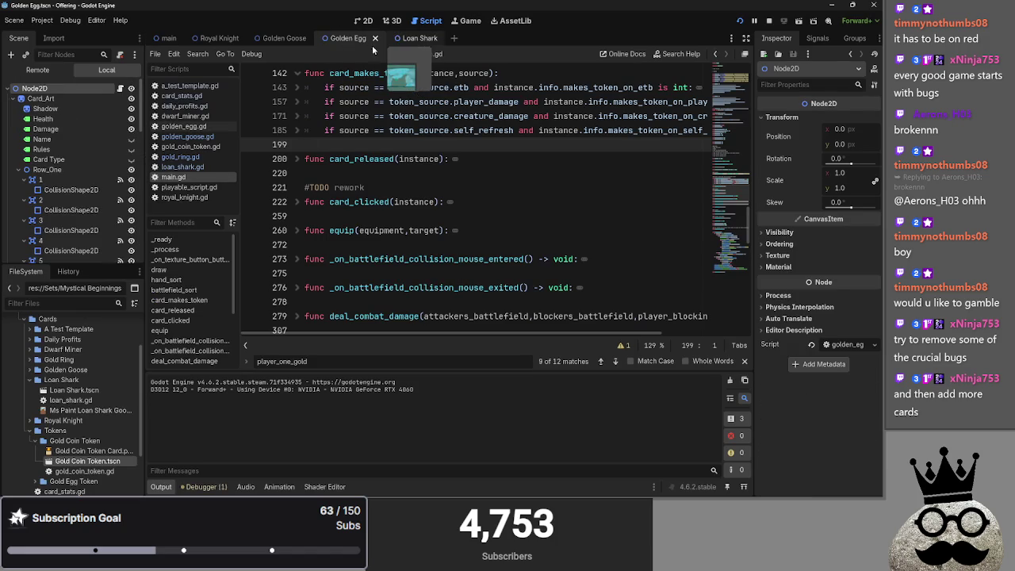
pyautogui.click(132, 129)
pyautogui.click(132, 119)
pyautogui.click(132, 108)
pyautogui.click(132, 110)
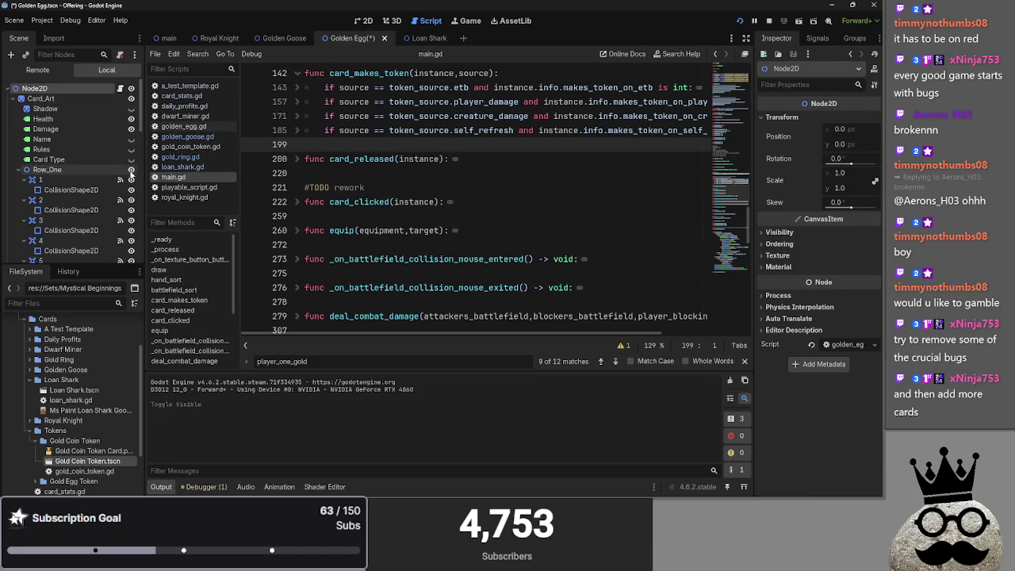
# Collapse Row_One through Row_Five and Area2D, expand Gold Egg Token, then switch to Obsidian
pyautogui.click(18, 170)
pyautogui.click(18, 180)
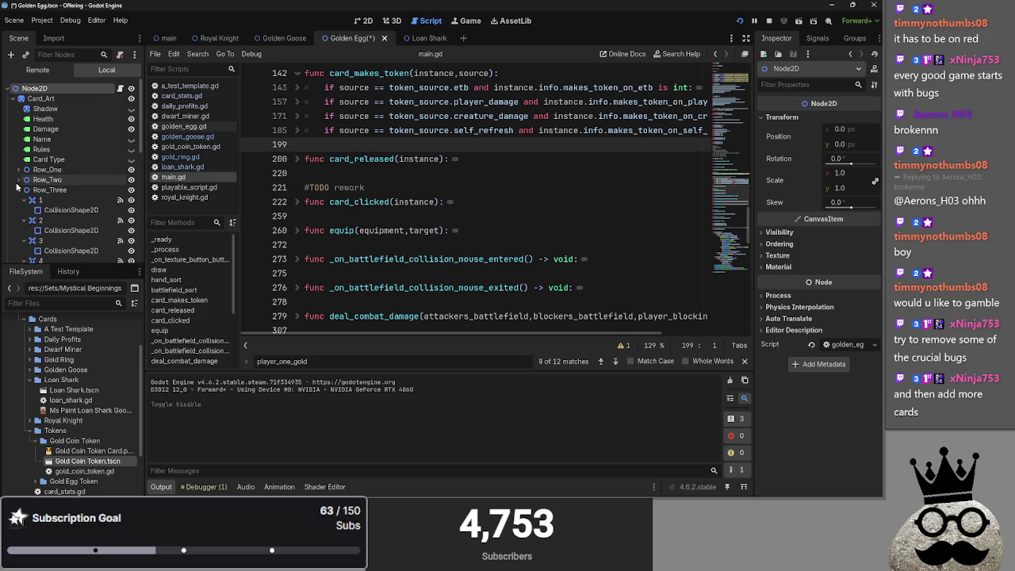
pyautogui.click(17, 190)
pyautogui.click(18, 200)
pyautogui.click(17, 210)
pyautogui.click(12, 220)
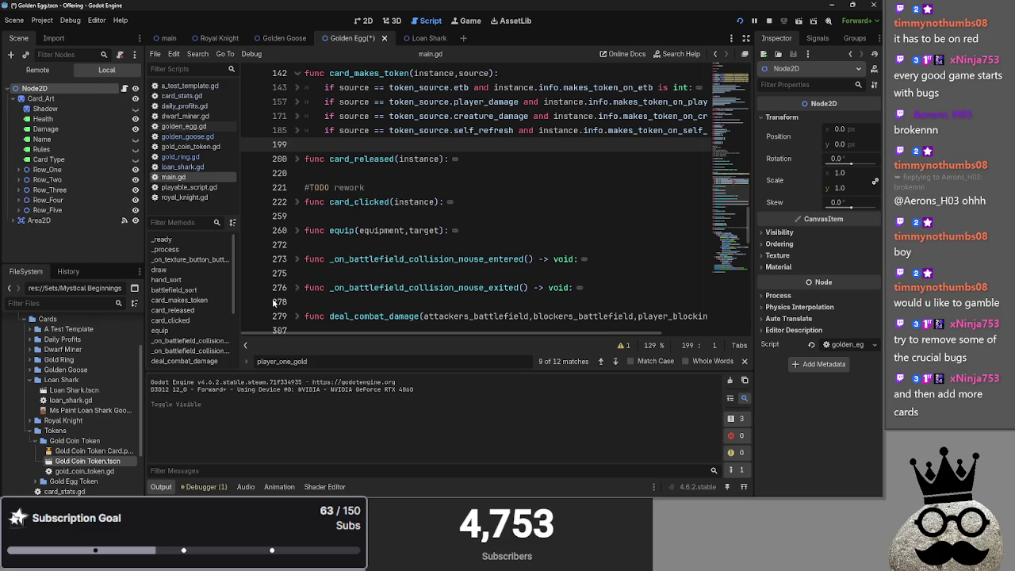
pyautogui.scroll(-2, 48, 397)
pyautogui.click(36, 439)
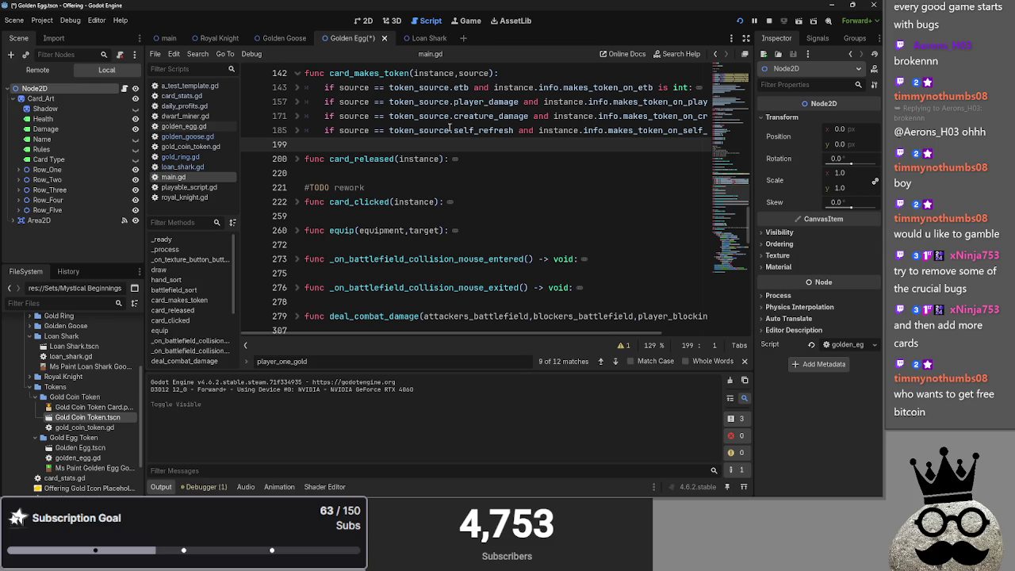
pyautogui.hotkey('alt', 'Tab')
pyautogui.hotkey('alt', 'Tab')
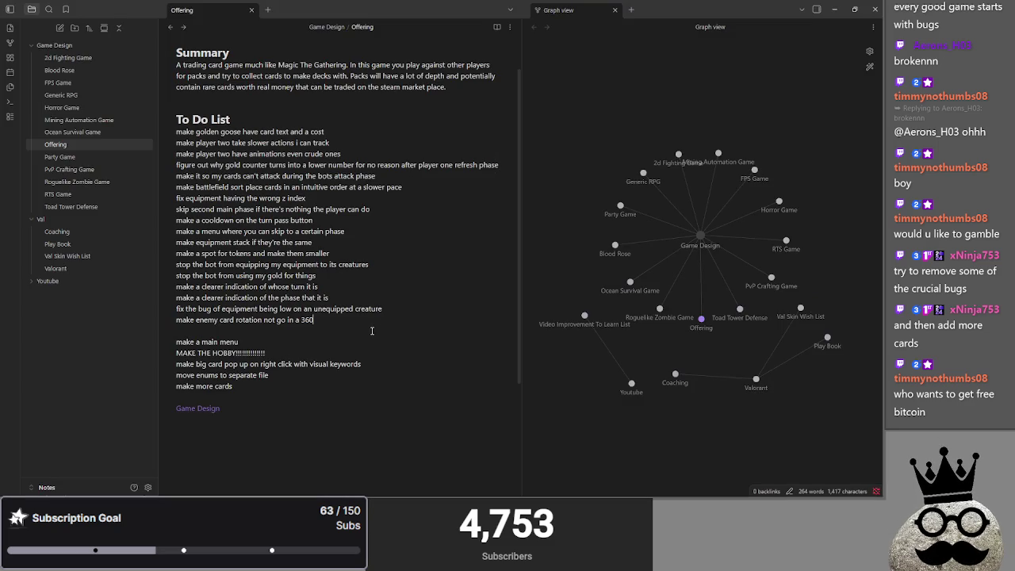
# Add a '## bugs' subheading under the To Do List heading
pyautogui.press('BackSpace')
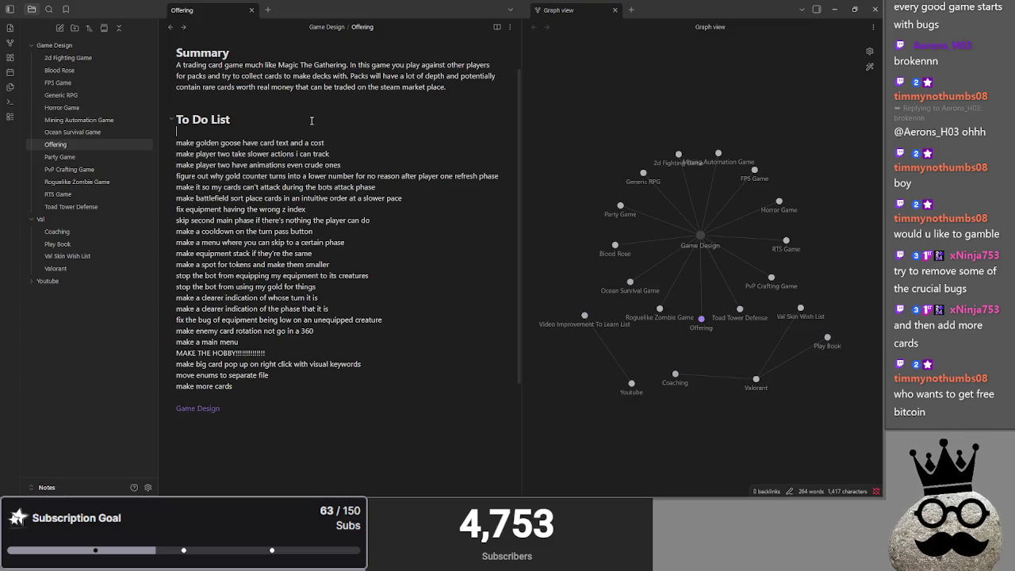
pyautogui.click(252, 121)
pyautogui.press('Return')
pyautogui.write('## bugs')
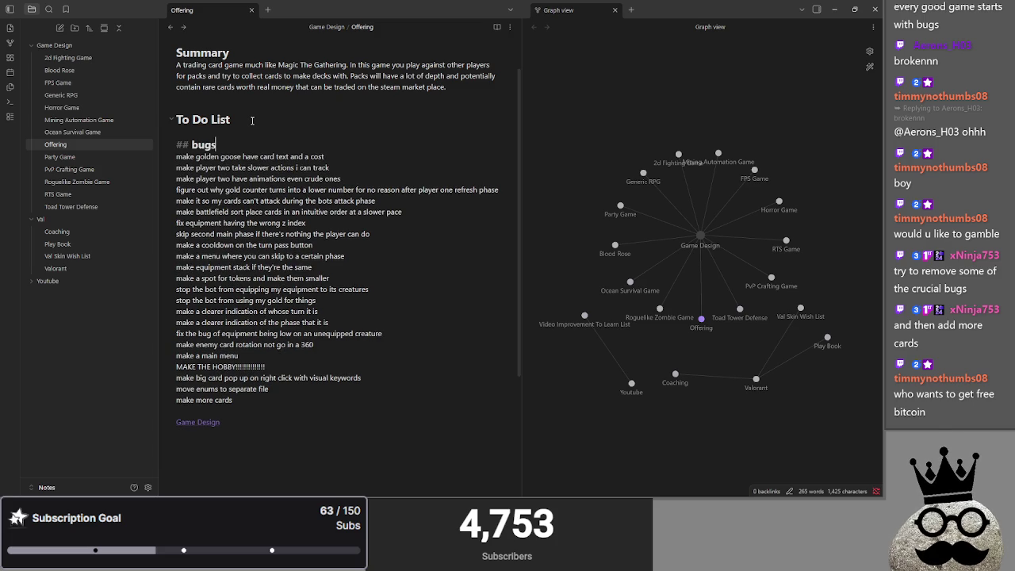
pyautogui.press('Return')
pyautogui.press('Return')
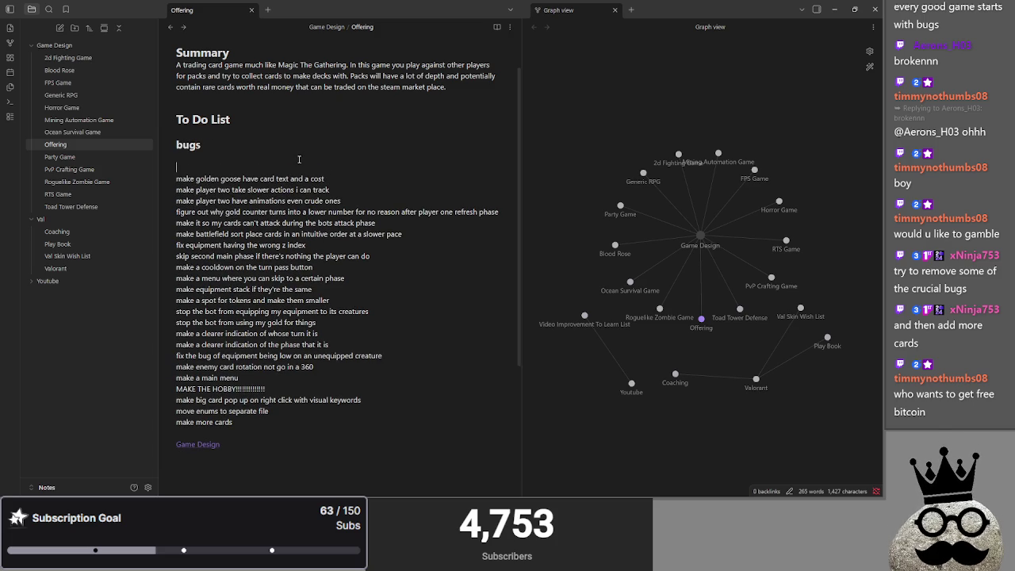
pyautogui.press('Return')
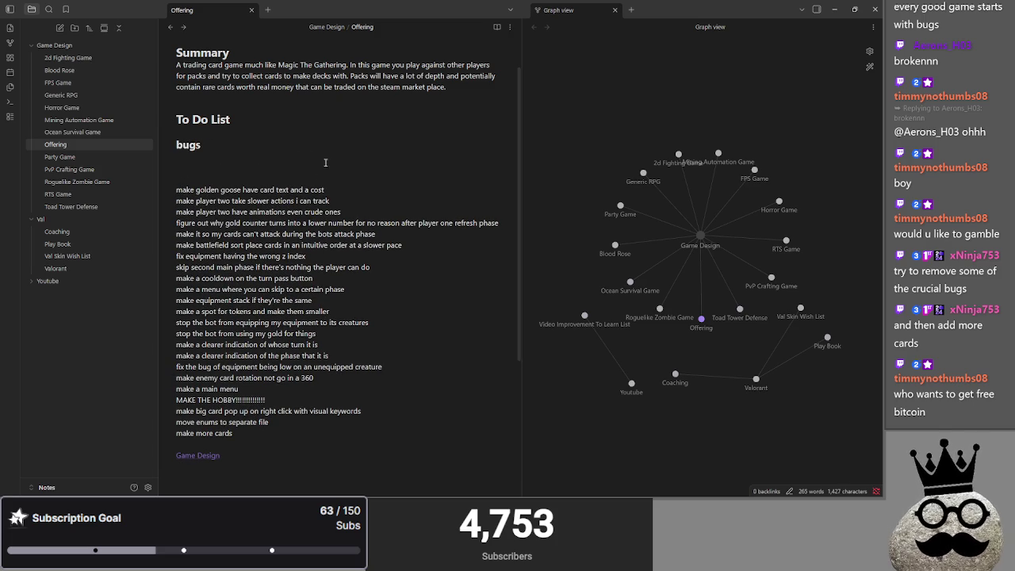
# Add a '## QOL' subheading below bugs
pyautogui.moveTo(358, 192); pyautogui.dragTo(176, 193)
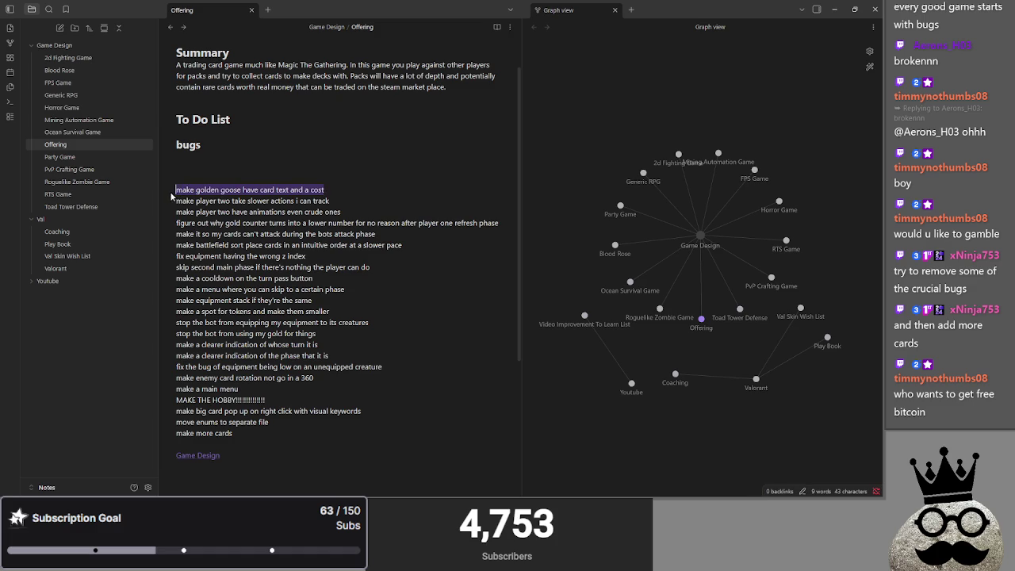
pyautogui.click(207, 163)
pyautogui.write('#')
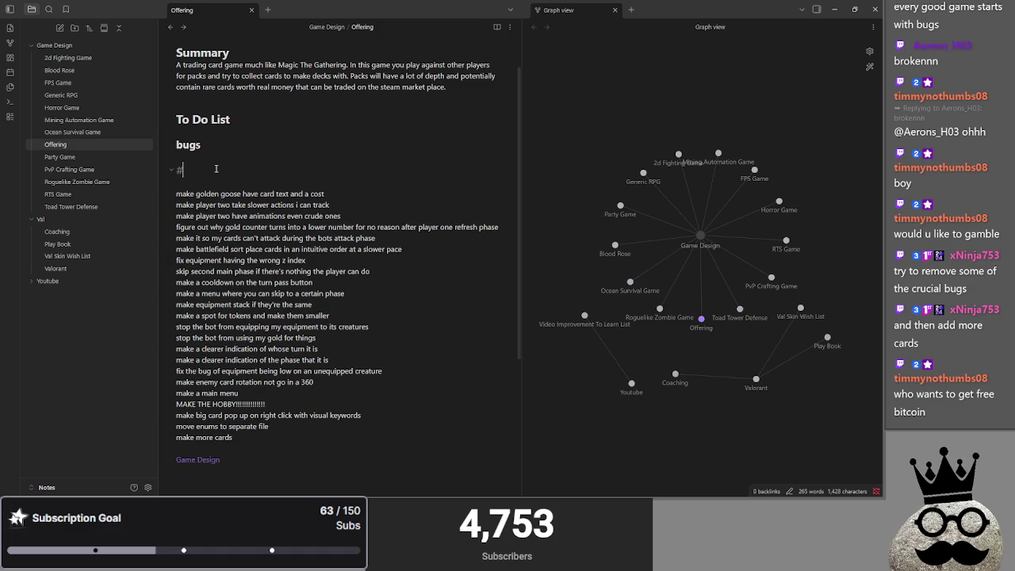
pyautogui.write('# QOL')
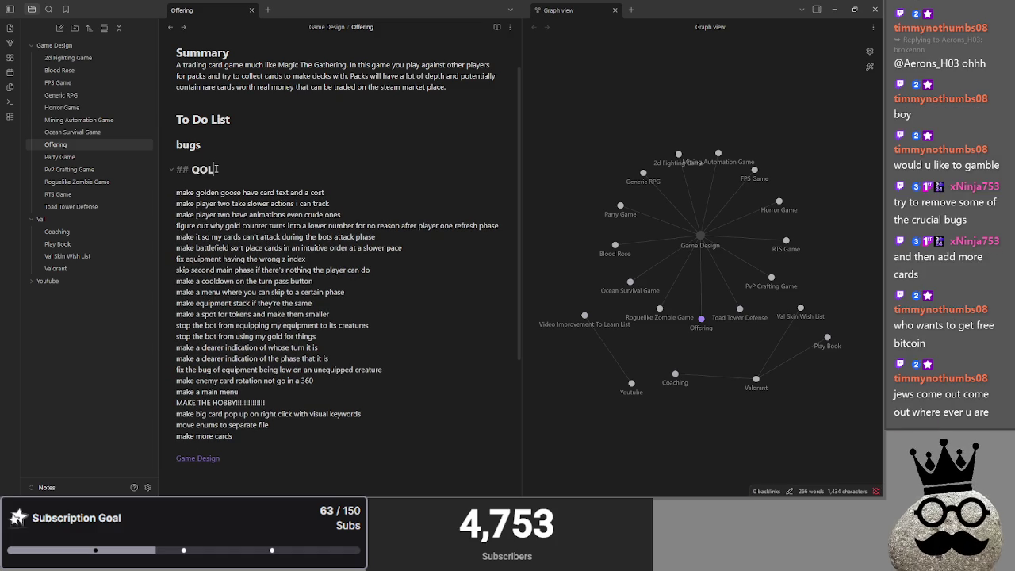
pyautogui.press('Return')
pyautogui.press('Return')
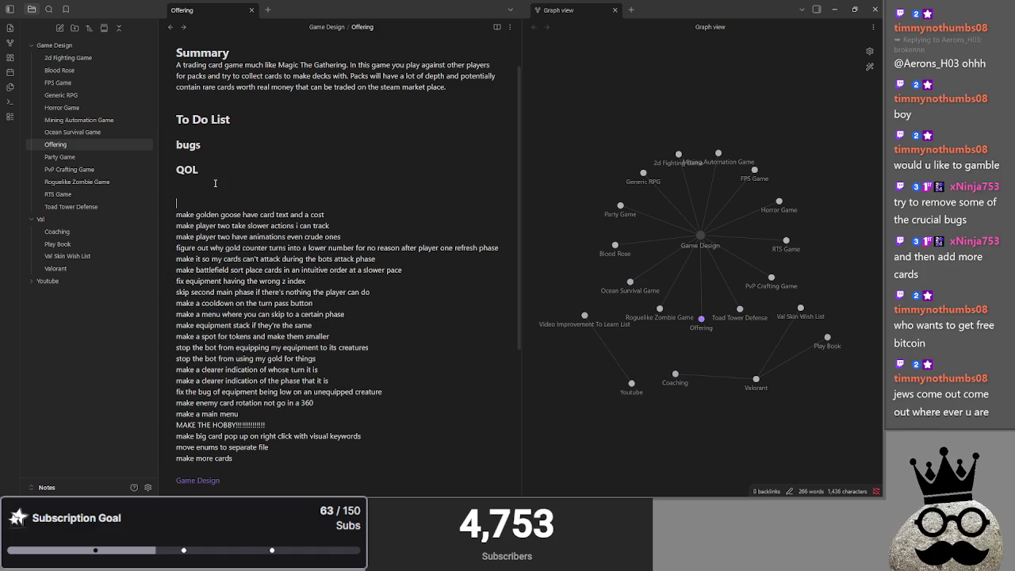
# Add a '## graphical' subheading below QOL
pyautogui.write('## ')
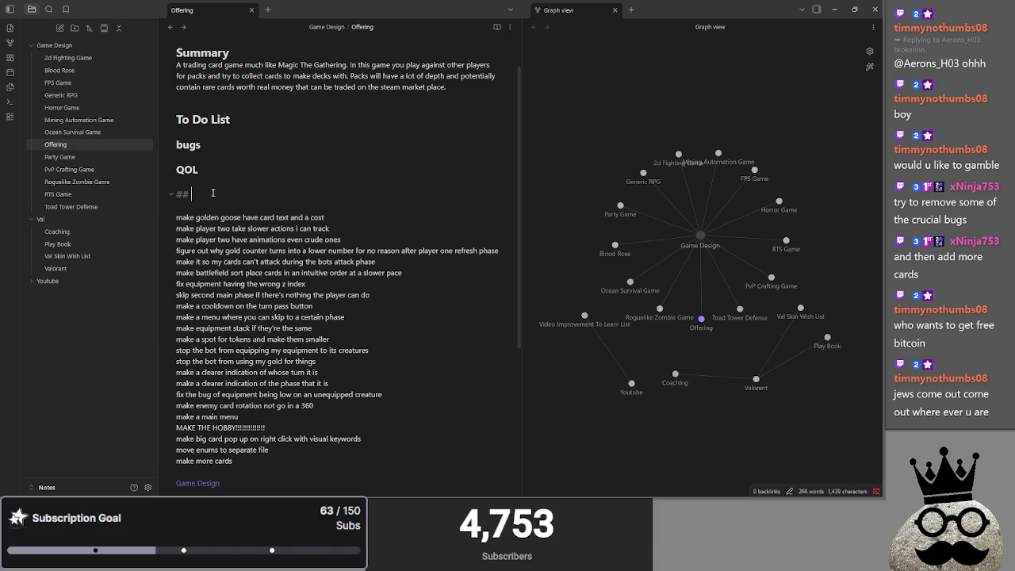
pyautogui.write('need for final rea')
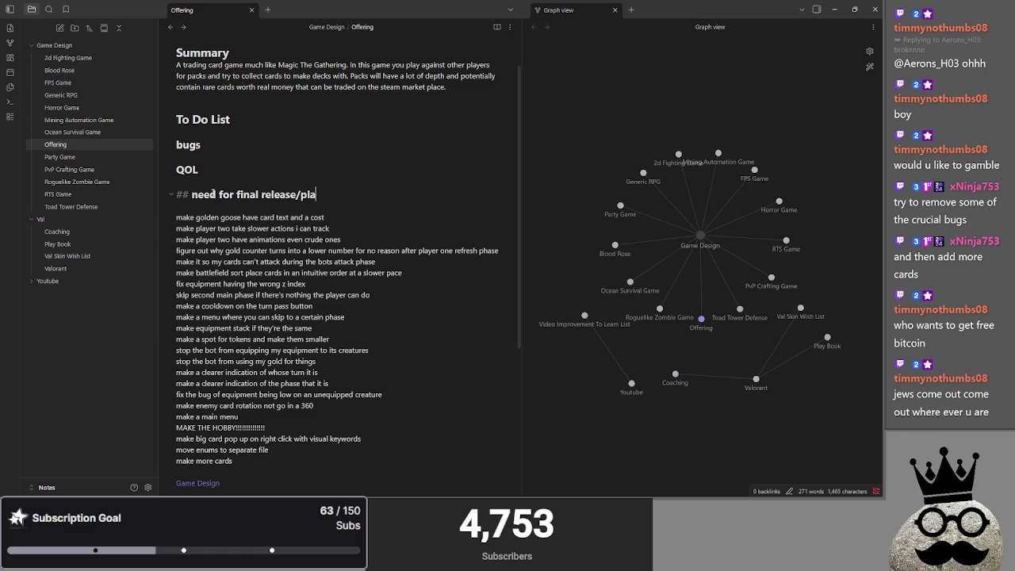
pyautogui.press('BackSpace')
pyautogui.press('BackSpace')
pyautogui.press('BackSpace')
pyautogui.press('BackSpace')
pyautogui.press('BackSpace')
pyautogui.press('BackSpace')
pyautogui.press('BackSpace')
pyautogui.press('BackSpace')
pyautogui.press('BackSpace')
pyautogui.write('gr')
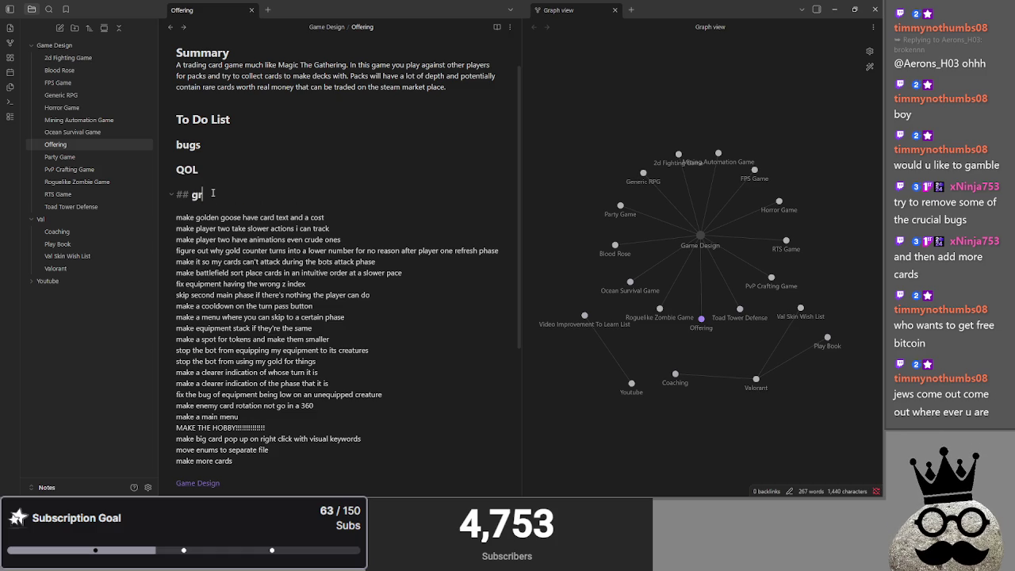
pyautogui.press('BackSpace')
pyautogui.press('BackSpace')
pyautogui.write('al')
pyautogui.press('Return')
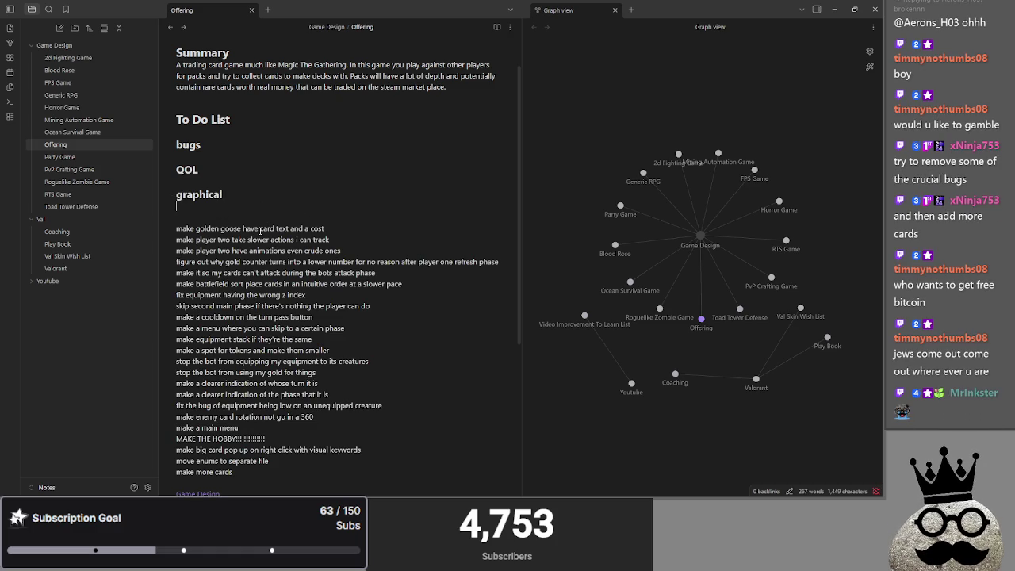
# Move the golden goose card-text line under graphical and open an empty line under QOL
pyautogui.tripleClick(333, 231)
pyautogui.hotkey('alt', 'Up')
pyautogui.click(332, 236)
pyautogui.press('BackSpace')
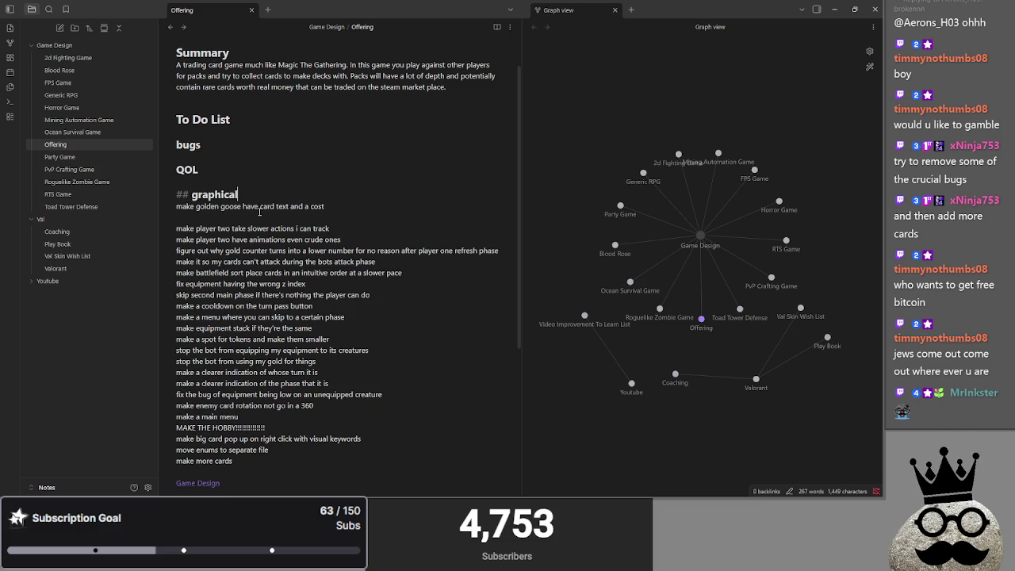
pyautogui.press('Up')
pyautogui.press('Up')
pyautogui.press('Up')
pyautogui.press('Return')
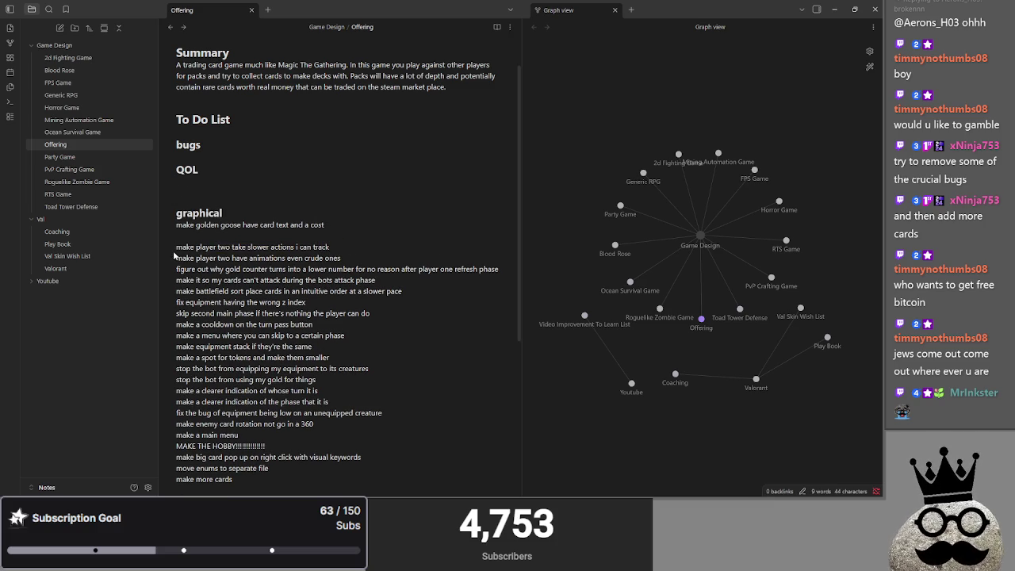
# Move the player-two slower-actions and animations lines under QOL
pyautogui.moveTo(329, 247); pyautogui.dragTo(176, 246)
pyautogui.moveTo(238, 247); pyautogui.dragTo(200, 181)
pyautogui.click(315, 193)
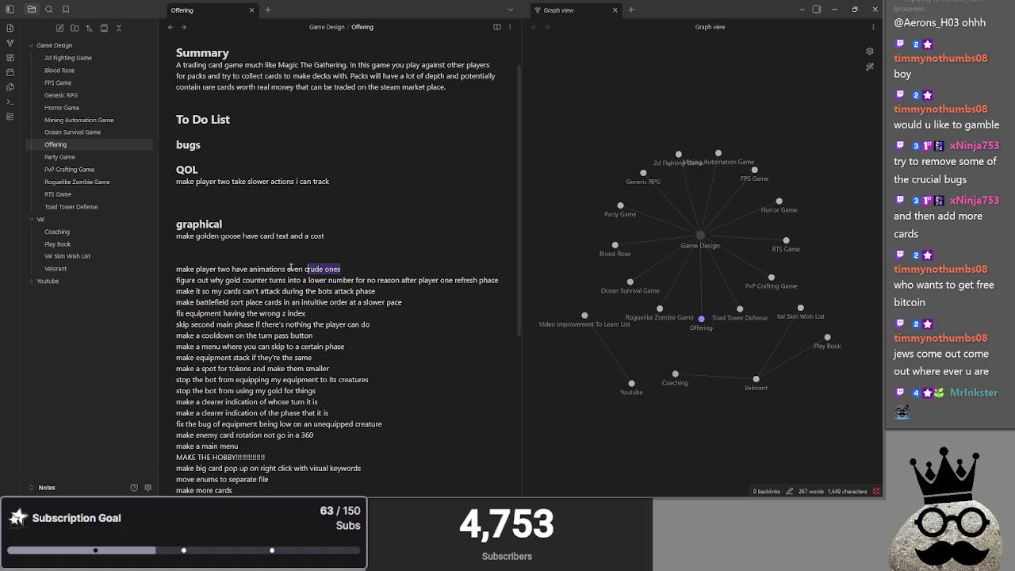
pyautogui.moveTo(321, 268); pyautogui.dragTo(186, 269)
pyautogui.moveTo(210, 199); pyautogui.dragTo(210, 196)
pyautogui.click(176, 280)
# Refile the animations and gold counter lines under graphical, and cards-can't-attack under bugs
pyautogui.moveTo(176, 280); pyautogui.dragTo(255, 280)
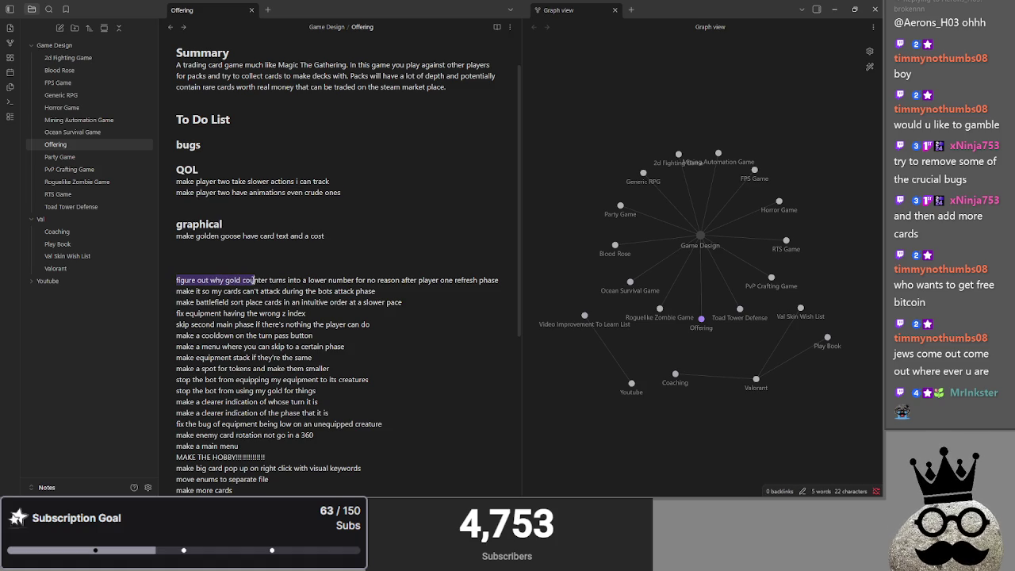
pyautogui.moveTo(341, 196); pyautogui.dragTo(164, 198)
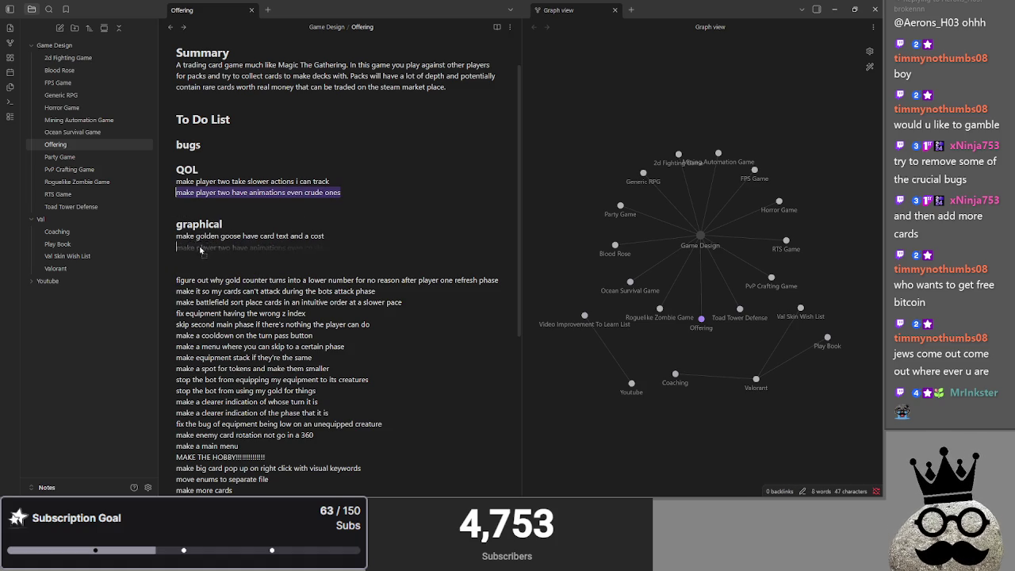
pyautogui.moveTo(238, 193); pyautogui.dragTo(209, 246)
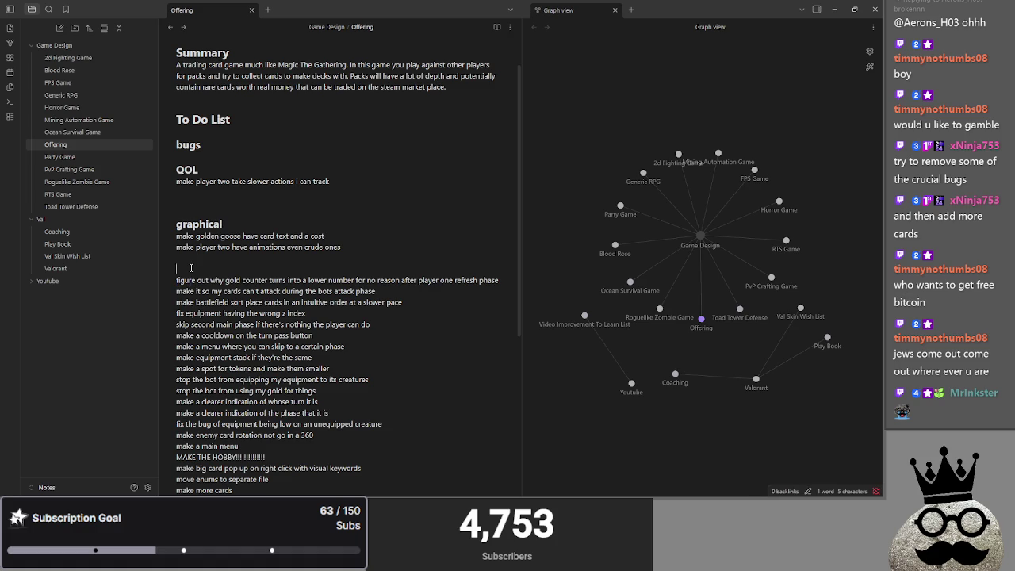
pyautogui.press('BackSpace')
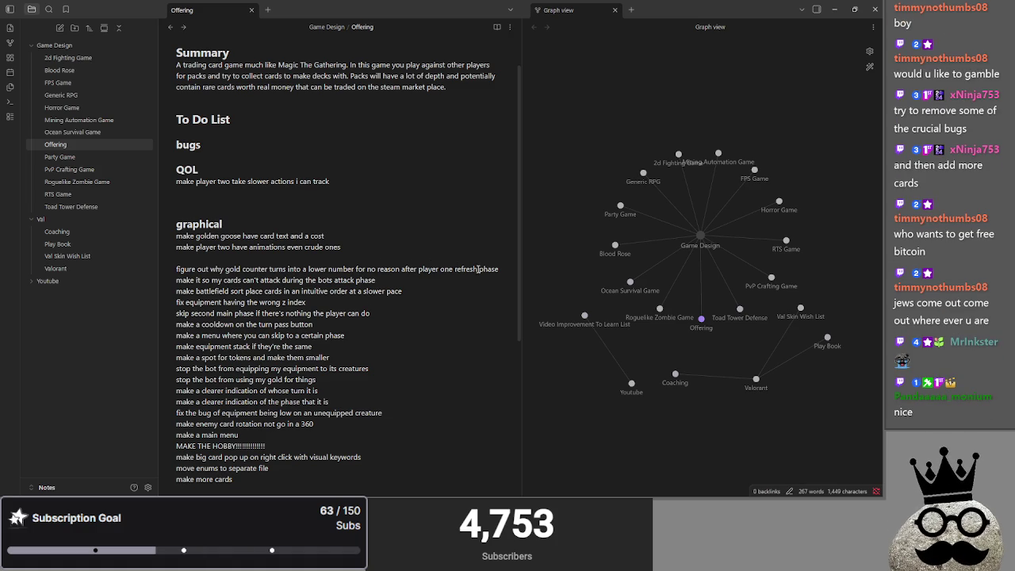
pyautogui.moveTo(498, 269)
pyautogui.mouseDown()
pyautogui.moveTo(167, 270)
pyautogui.moveTo(211, 257)
pyautogui.mouseUp()
pyautogui.click(251, 268)
pyautogui.moveTo(378, 280); pyautogui.dragTo(150, 282)
pyautogui.moveTo(236, 281)
pyautogui.mouseDown()
pyautogui.moveTo(257, 194)
pyautogui.moveTo(251, 151)
pyautogui.mouseUp()
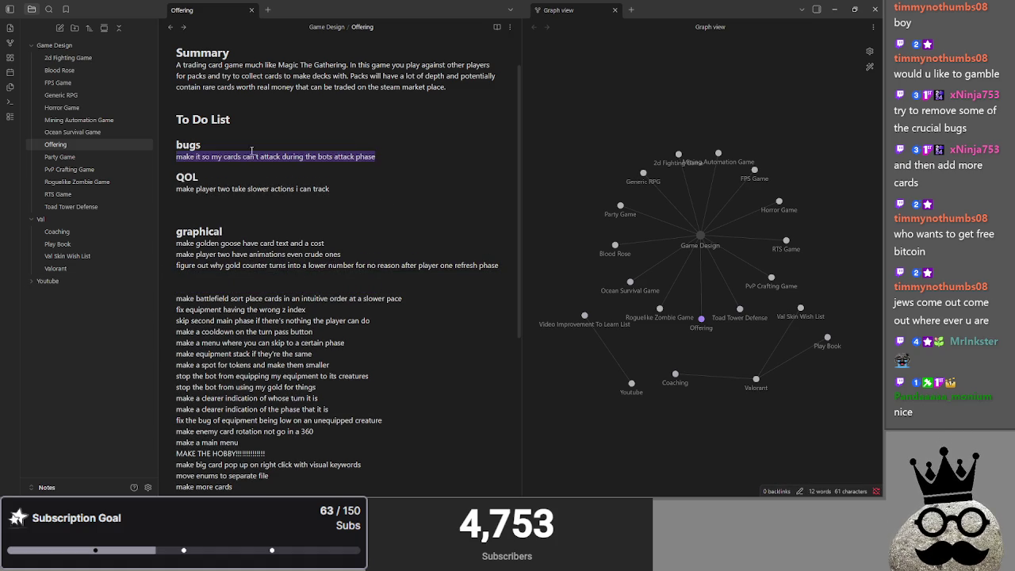
# Move the gold counter line under bugs and tidy the blank lines around it
pyautogui.click(412, 155)
pyautogui.press('Return')
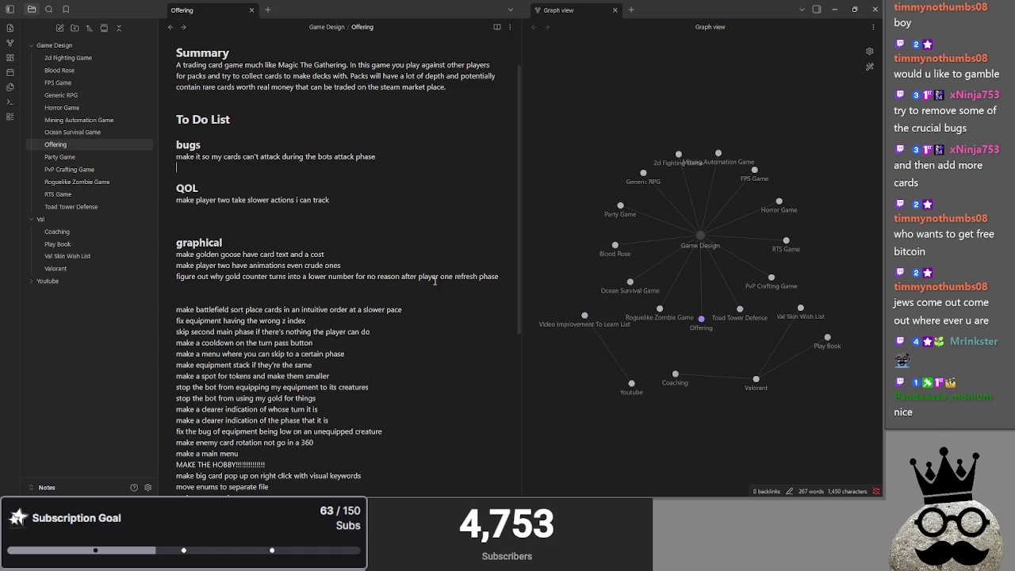
pyautogui.moveTo(177, 276); pyautogui.dragTo(504, 278)
pyautogui.moveTo(201, 179); pyautogui.dragTo(201, 168)
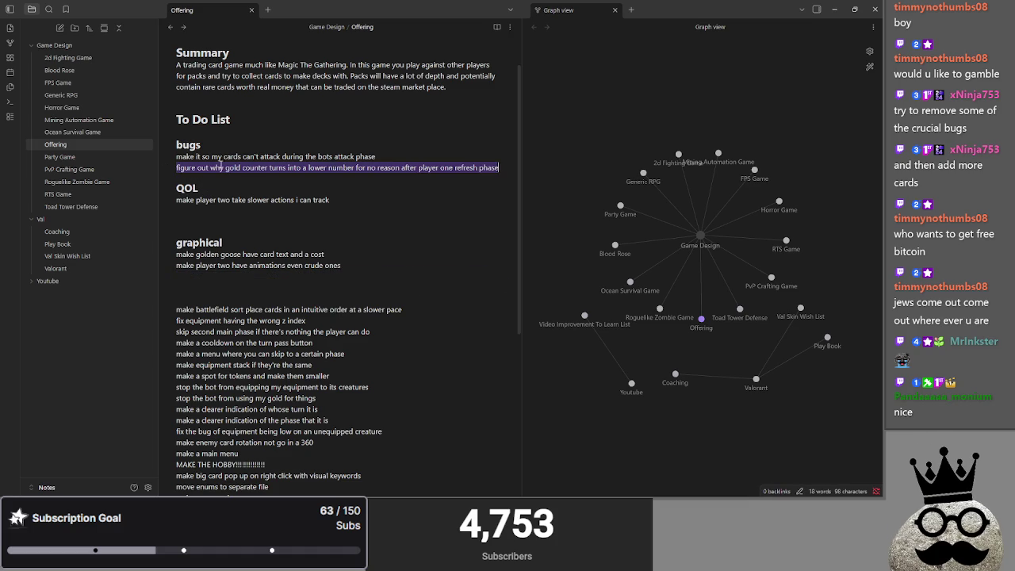
pyautogui.click(497, 167)
pyautogui.press('Return')
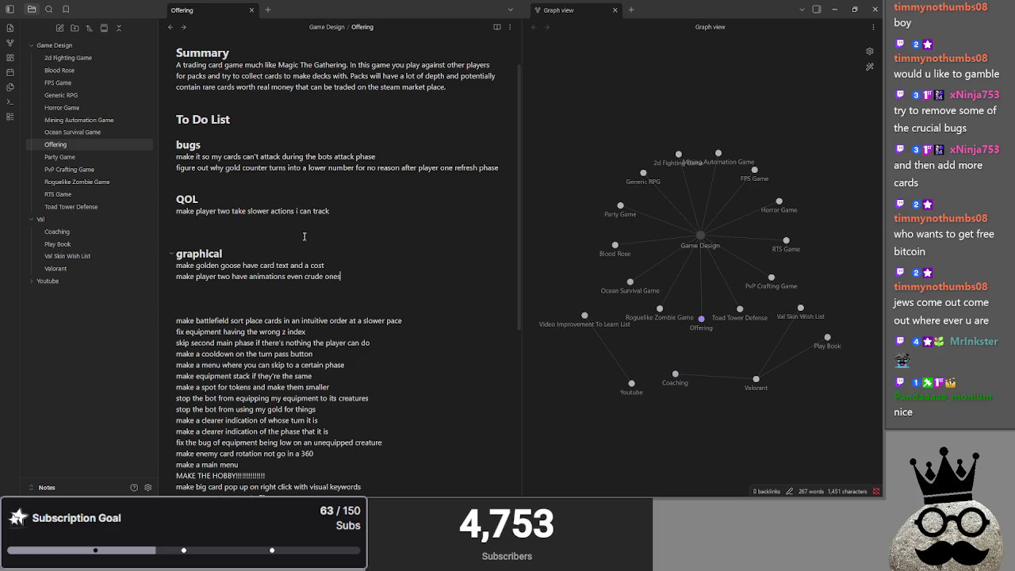
pyautogui.press('BackSpace')
# Move the slower-actions, battlefield sort place cards and wrong z-index lines into graphical
pyautogui.moveTo(353, 263); pyautogui.dragTo(154, 253)
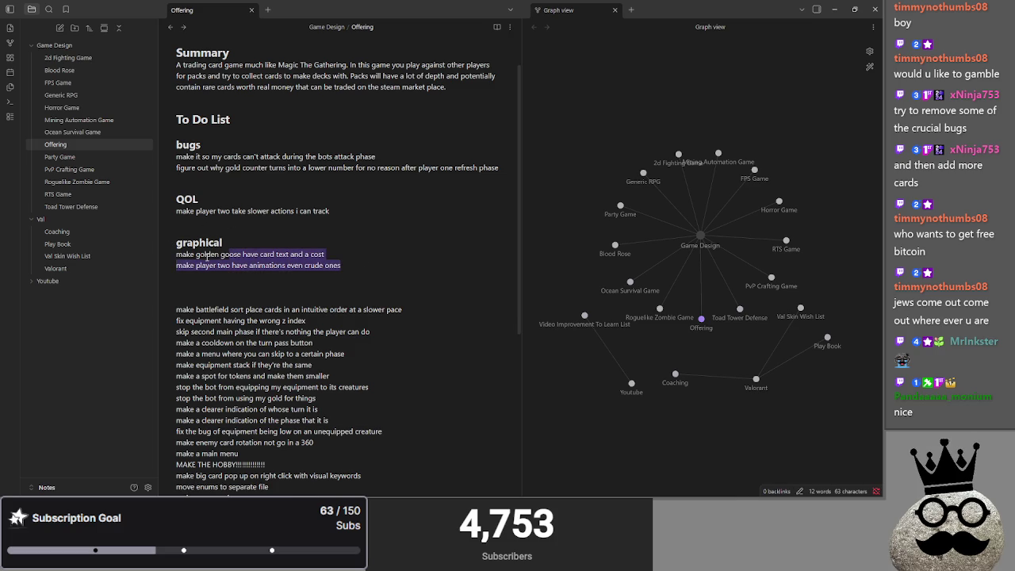
pyautogui.click(278, 213)
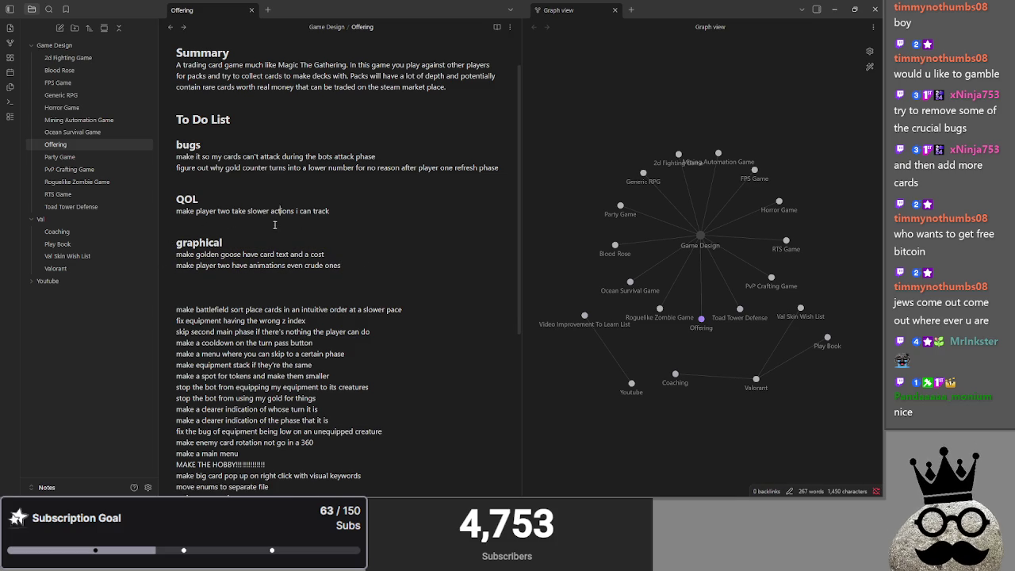
pyautogui.click(351, 214)
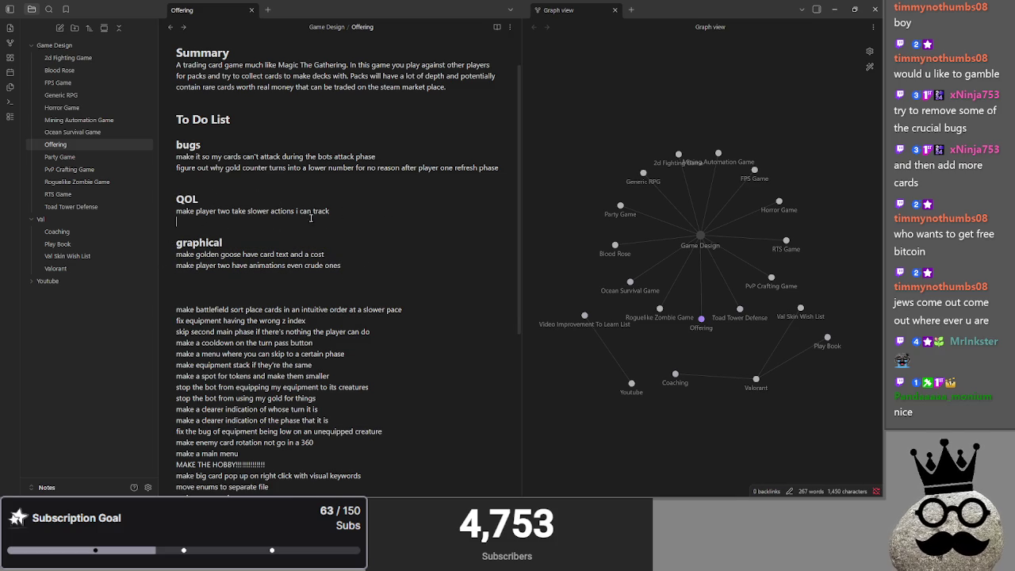
pyautogui.moveTo(343, 211)
pyautogui.mouseDown()
pyautogui.moveTo(158, 214)
pyautogui.moveTo(178, 276)
pyautogui.mouseUp()
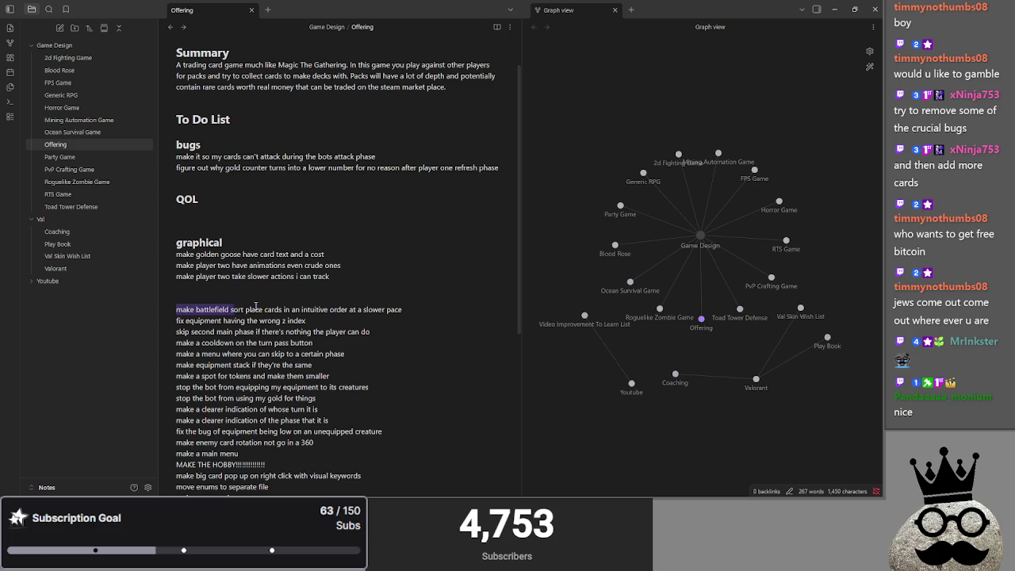
pyautogui.moveTo(224, 308); pyautogui.dragTo(430, 308)
pyautogui.moveTo(231, 311)
pyautogui.mouseDown()
pyautogui.moveTo(232, 287)
pyautogui.moveTo(358, 275)
pyautogui.mouseUp()
pyautogui.scroll(-1, 190, 282)
pyautogui.moveTo(223, 230)
pyautogui.mouseDown()
pyautogui.moveTo(228, 171)
pyautogui.moveTo(182, 249)
pyautogui.mouseUp()
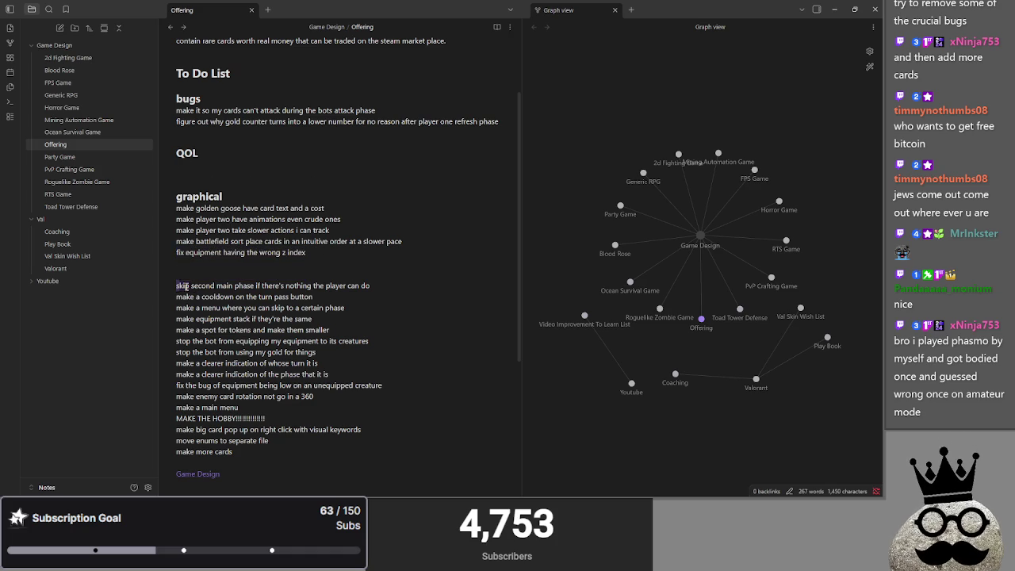
# File the skip-second-main-phase and turn-pass cooldown lines under QOL
pyautogui.moveTo(177, 285); pyautogui.dragTo(385, 283)
pyautogui.moveTo(236, 287); pyautogui.dragTo(352, 168)
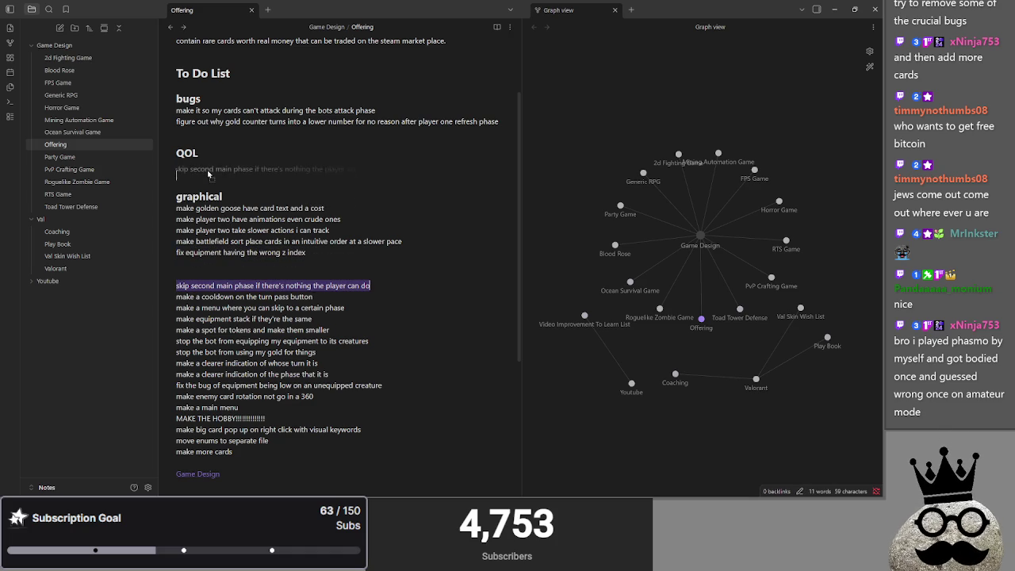
pyautogui.moveTo(325, 297); pyautogui.dragTo(155, 300)
pyautogui.hotkey('ctrl', 'z')
pyautogui.moveTo(214, 196); pyautogui.dragTo(208, 177)
pyautogui.press('Return')
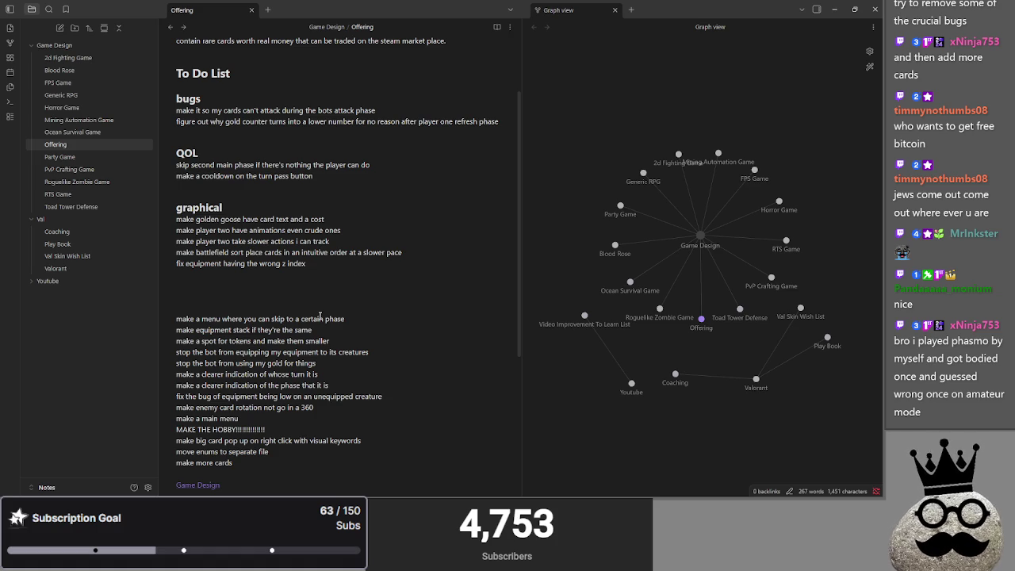
# Delete stray blank lines and move the phase-skip menu line under QOL
pyautogui.moveTo(371, 319); pyautogui.dragTo(180, 326)
pyautogui.click(181, 309)
pyautogui.press('BackSpace')
pyautogui.press('BackSpace')
pyautogui.press('BackSpace')
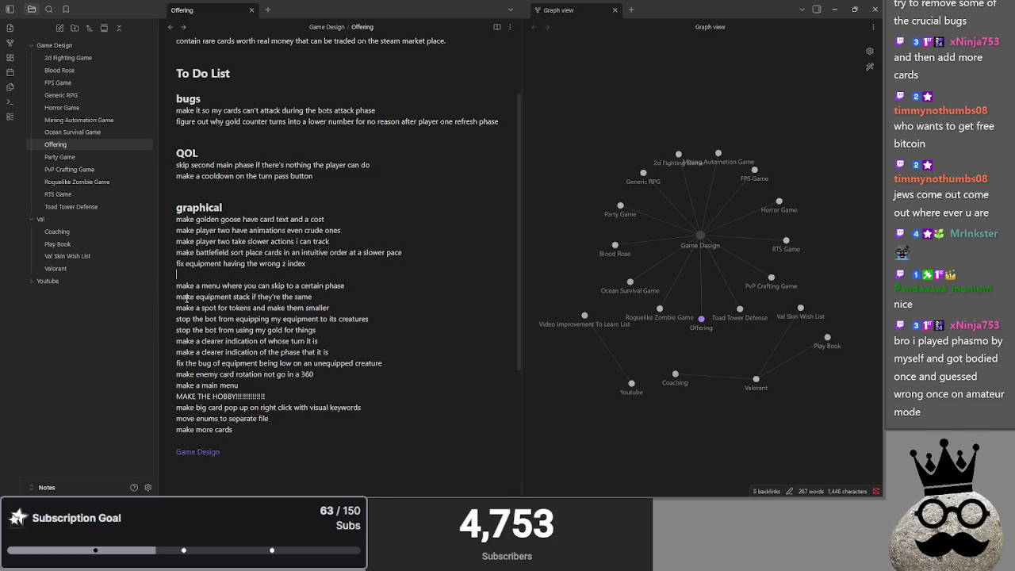
pyautogui.moveTo(178, 285); pyautogui.dragTo(384, 287)
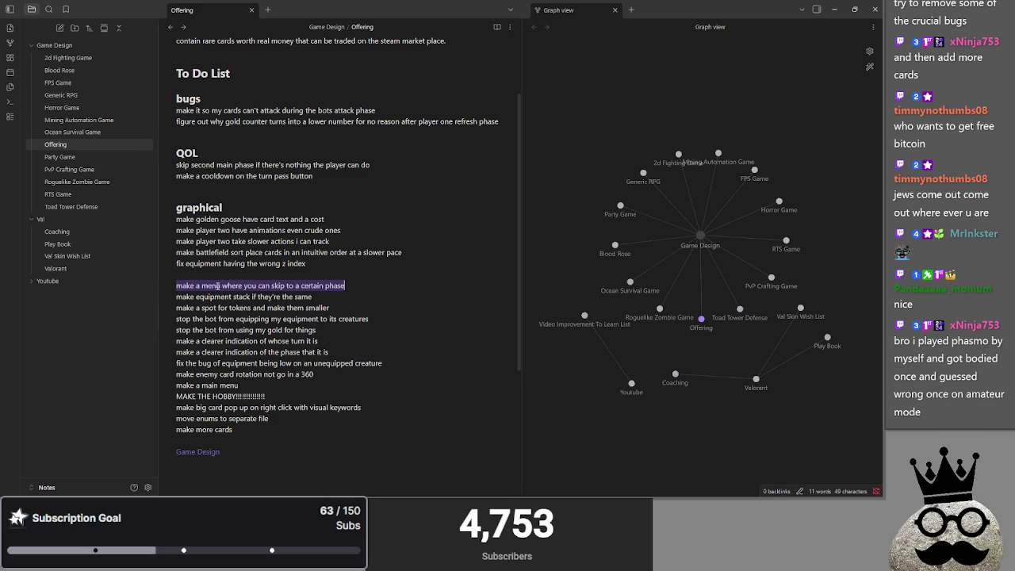
pyautogui.moveTo(231, 273); pyautogui.dragTo(236, 188)
pyautogui.click(374, 179)
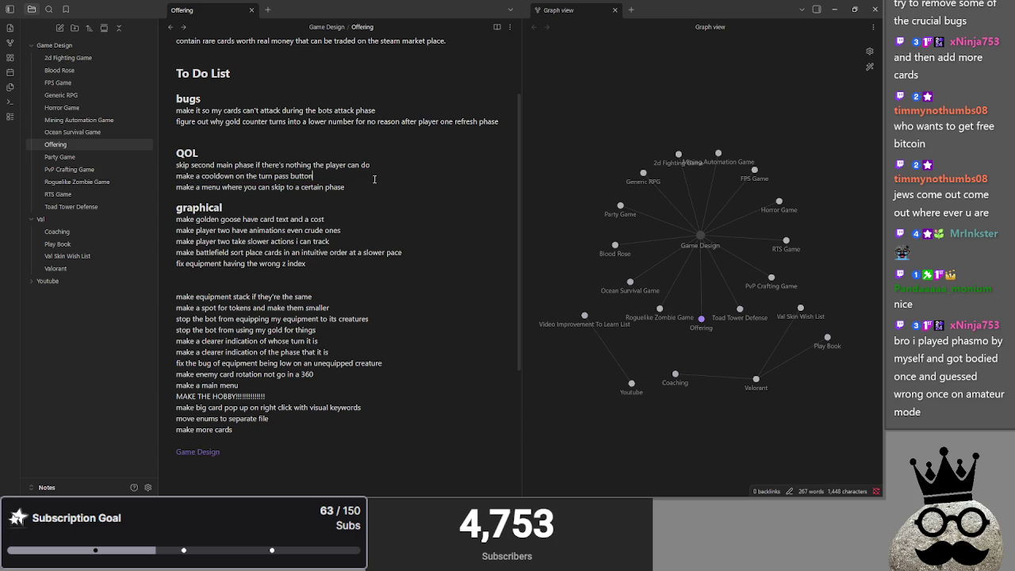
pyautogui.press('Return')
# Move the equipment-stack and tokens lines into graphical and bot-equipping-equipment under bugs
pyautogui.moveTo(333, 309)
pyautogui.mouseDown()
pyautogui.moveTo(153, 314)
pyautogui.moveTo(198, 287)
pyautogui.mouseUp()
pyautogui.click(337, 319)
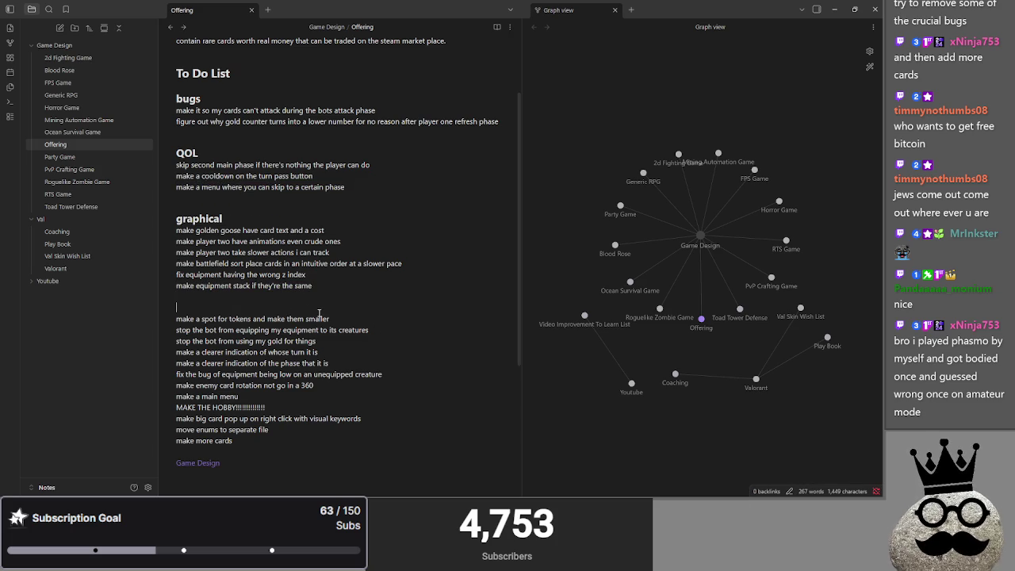
pyautogui.moveTo(337, 319)
pyautogui.mouseDown()
pyautogui.moveTo(176, 318)
pyautogui.moveTo(212, 296)
pyautogui.mouseUp()
pyautogui.click(339, 309)
pyautogui.moveTo(389, 330)
pyautogui.mouseDown()
pyautogui.moveTo(163, 333)
pyautogui.moveTo(218, 316)
pyautogui.moveTo(247, 130)
pyautogui.mouseUp()
pyautogui.press('End')
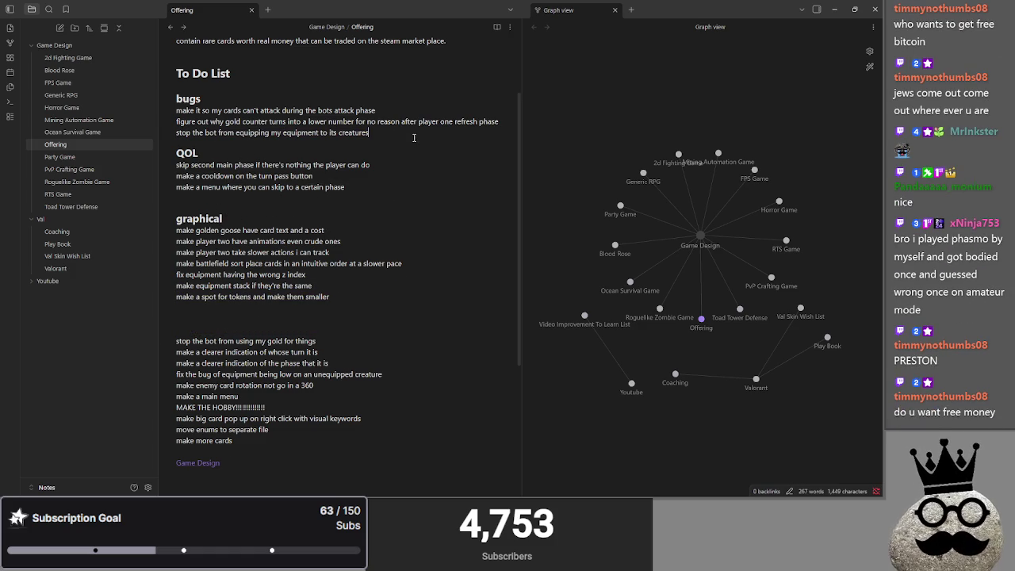
pyautogui.press('Return')
# Move the bot gold line under bugs
pyautogui.moveTo(325, 353)
pyautogui.mouseDown()
pyautogui.moveTo(188, 352)
pyautogui.moveTo(262, 147)
pyautogui.mouseUp()
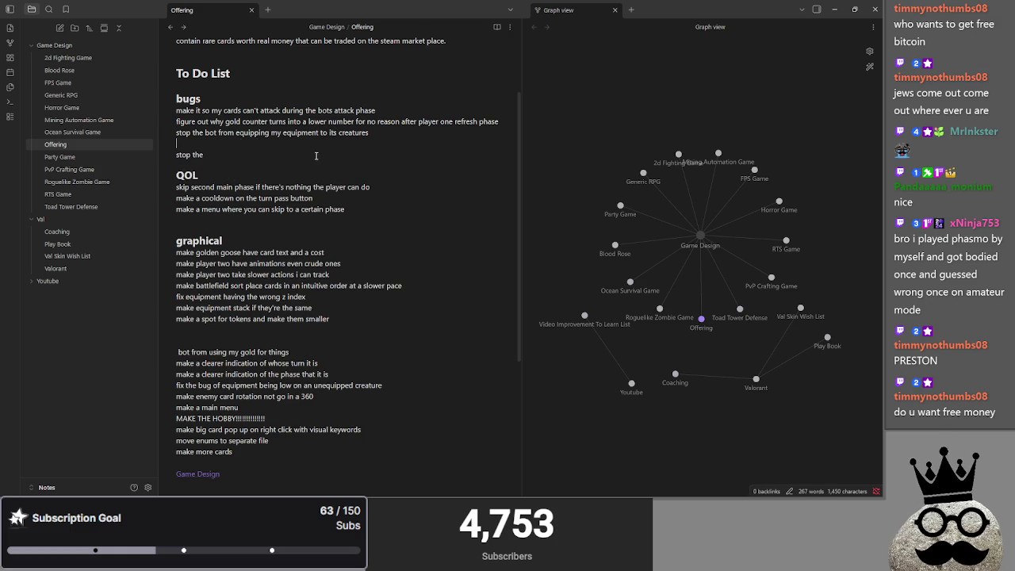
pyautogui.hotkey('ctrl', 'z')
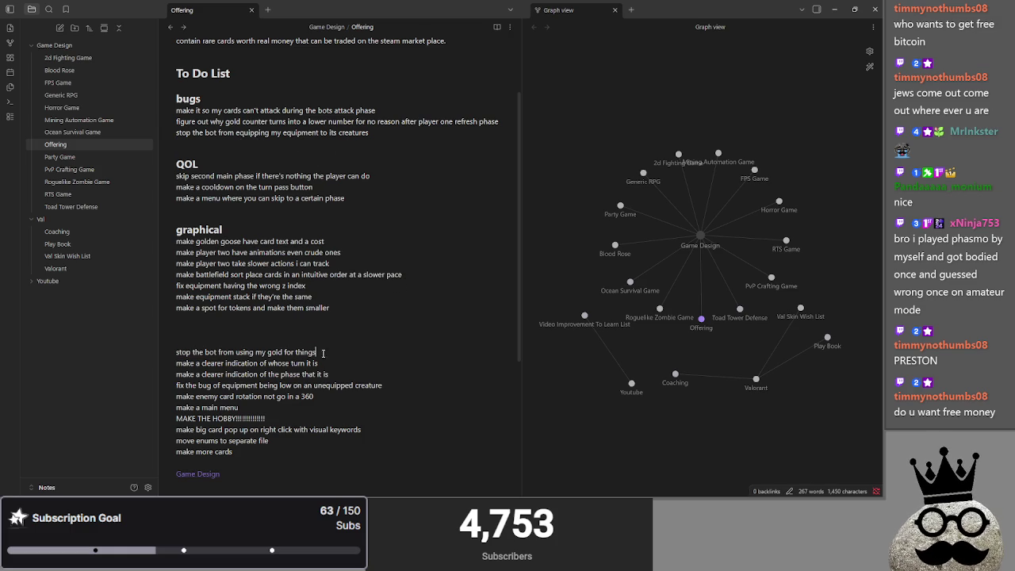
pyautogui.moveTo(325, 353); pyautogui.dragTo(164, 355)
pyautogui.moveTo(203, 155); pyautogui.dragTo(203, 147)
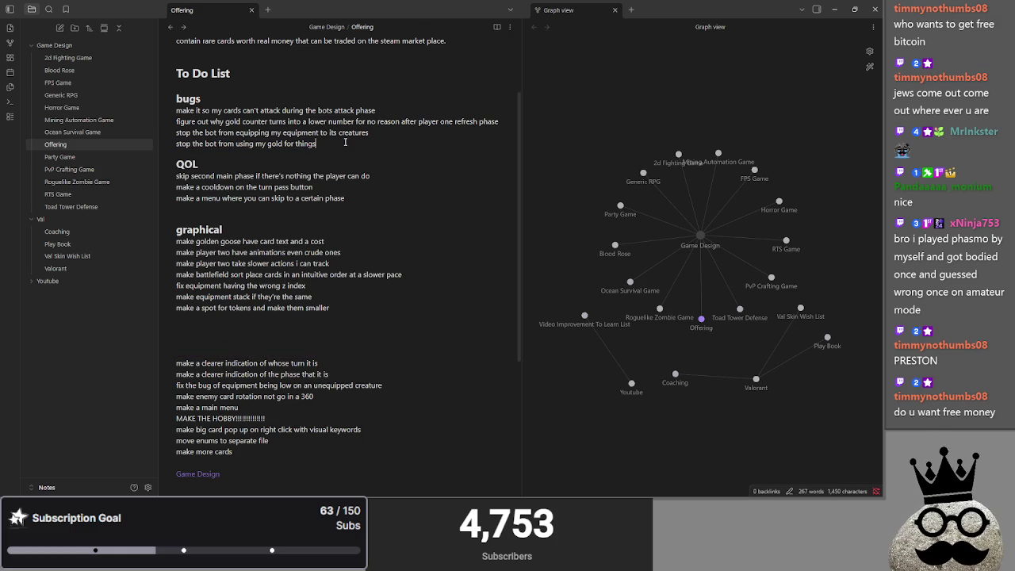
pyautogui.press('Return')
# Move the whose-turn and phase-indication lines into graphical and reposition the unequipped-creature-equipment line
pyautogui.moveTo(325, 373); pyautogui.dragTo(159, 379)
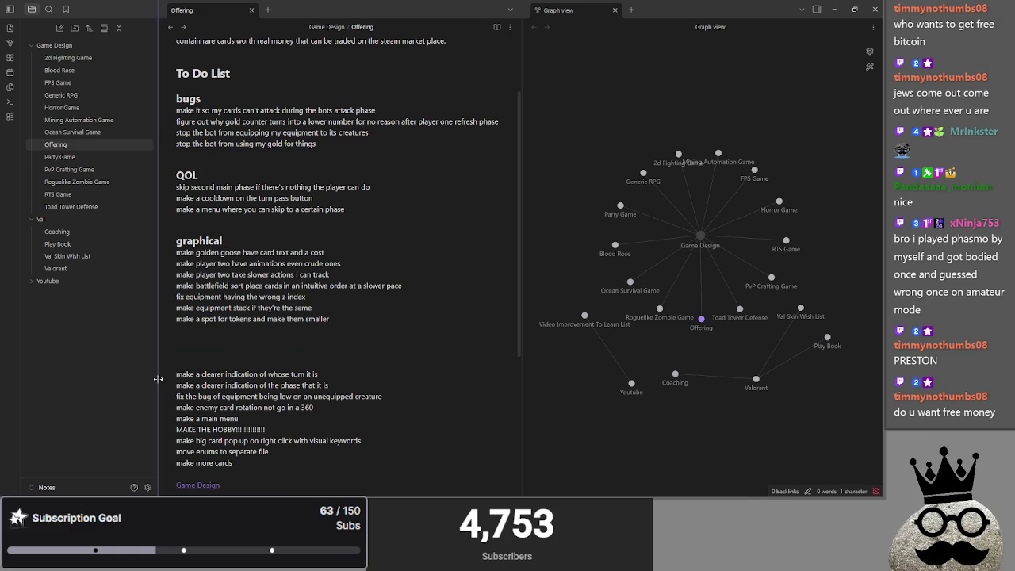
pyautogui.moveTo(195, 374); pyautogui.dragTo(202, 330)
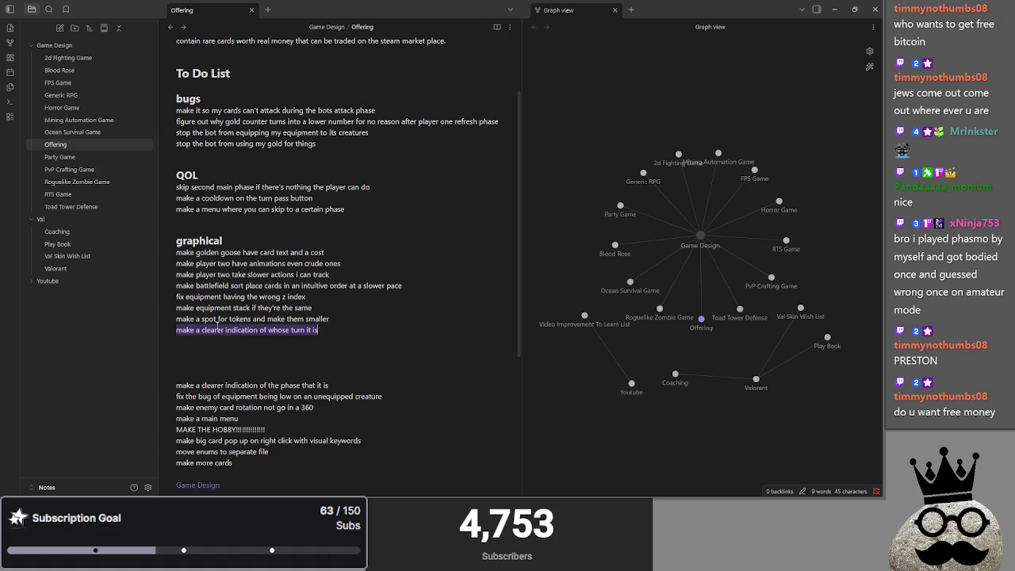
pyautogui.moveTo(332, 386)
pyautogui.mouseDown()
pyautogui.moveTo(176, 386)
pyautogui.moveTo(208, 340)
pyautogui.mouseUp()
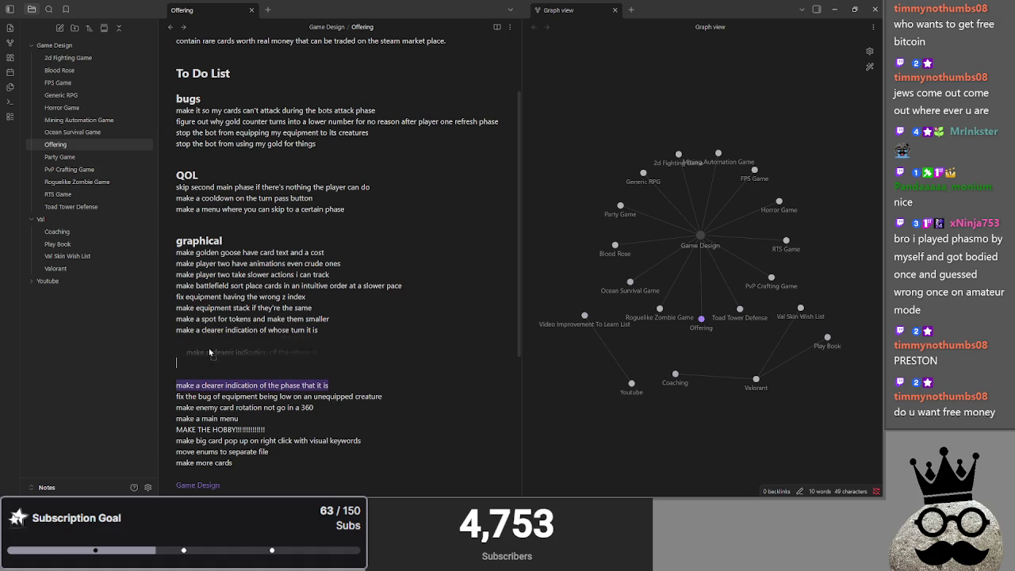
pyautogui.click(354, 353)
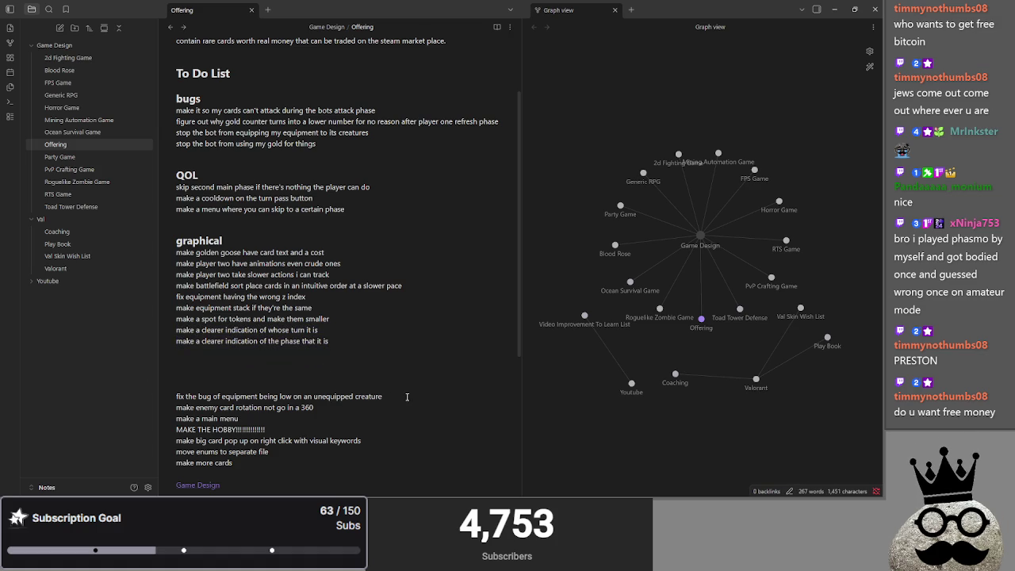
pyautogui.moveTo(384, 397)
pyautogui.mouseDown()
pyautogui.moveTo(165, 397)
pyautogui.moveTo(227, 356)
pyautogui.mouseUp()
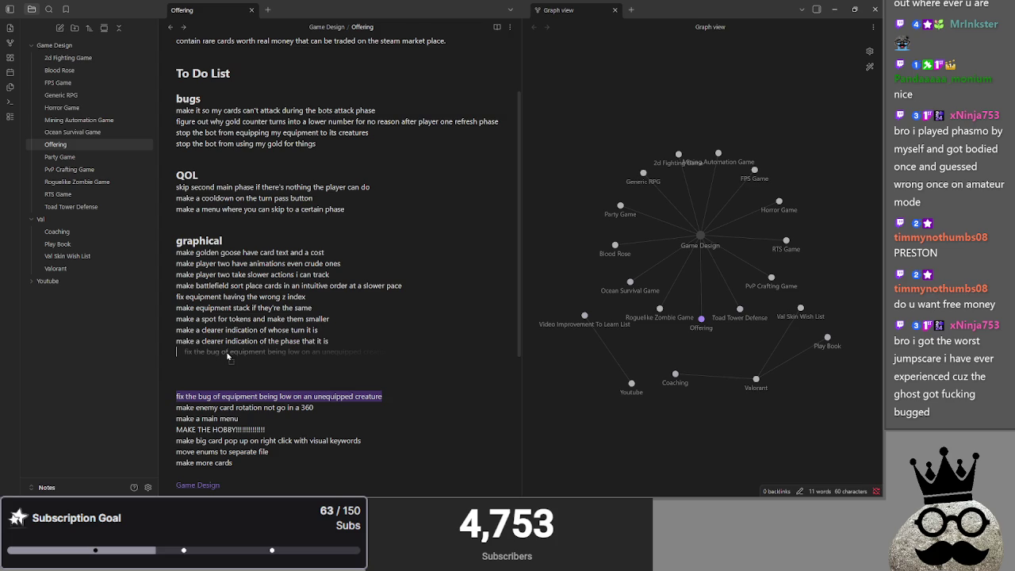
pyautogui.moveTo(227, 356); pyautogui.dragTo(228, 355)
pyautogui.scroll(-1, 285, 341)
pyautogui.click(231, 319)
# Move the enemy card rotation and make-a-main-menu lines into graphical, then pick up MAKE THE HOBBY
pyautogui.moveTo(314, 361); pyautogui.dragTo(176, 361)
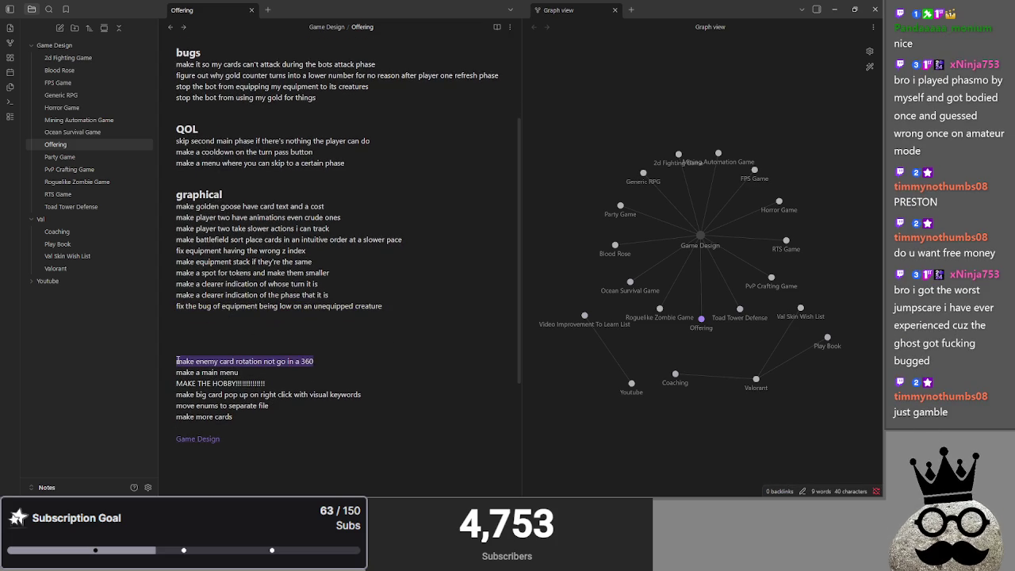
pyautogui.moveTo(243, 361); pyautogui.dragTo(177, 361)
pyautogui.moveTo(314, 361)
pyautogui.mouseDown()
pyautogui.moveTo(173, 365)
pyautogui.moveTo(177, 318)
pyautogui.mouseUp()
pyautogui.click(240, 371)
pyautogui.moveTo(240, 371); pyautogui.dragTo(174, 375)
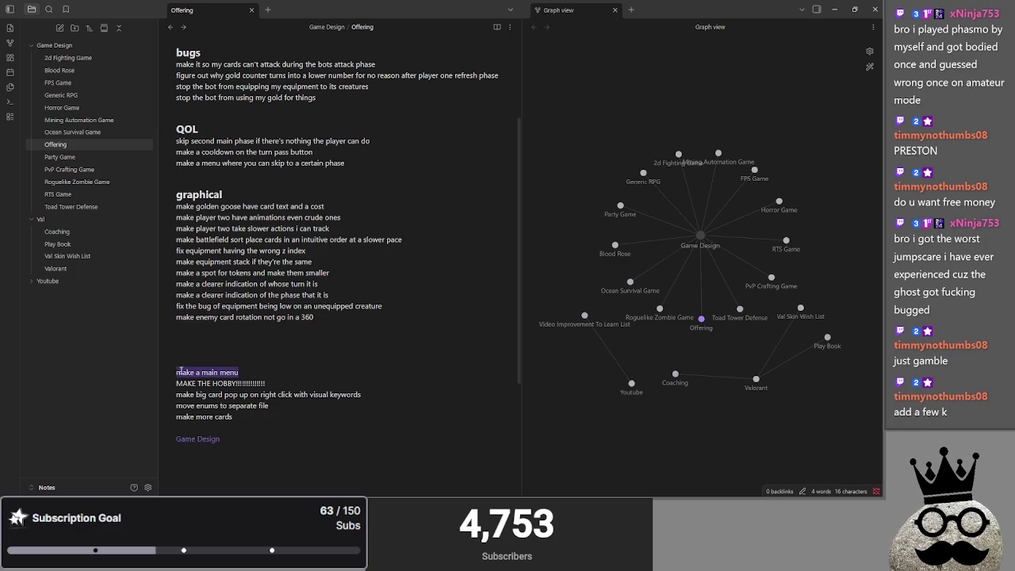
pyautogui.moveTo(209, 321); pyautogui.dragTo(208, 327)
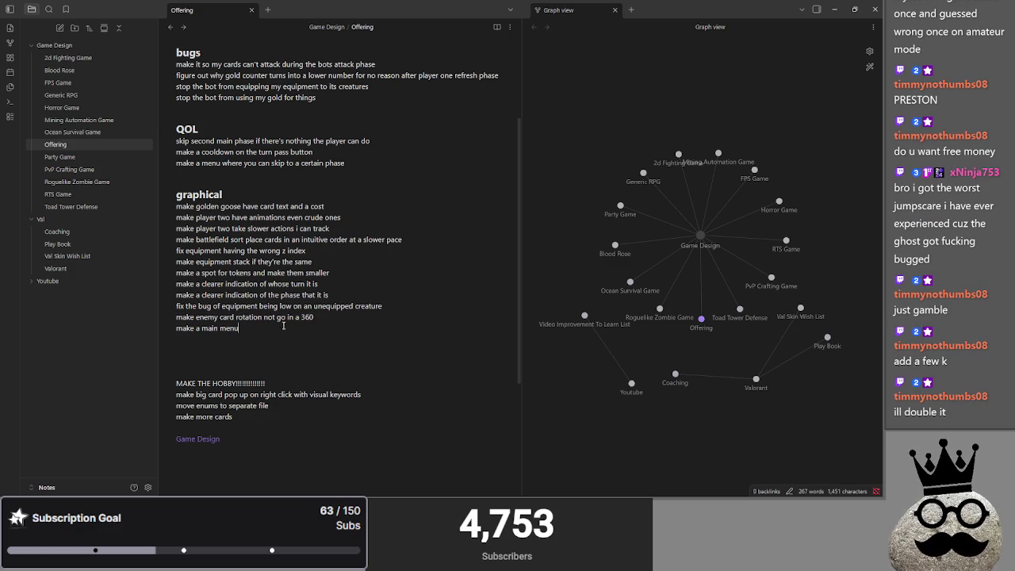
pyautogui.moveTo(265, 383)
pyautogui.mouseDown()
pyautogui.moveTo(176, 383)
pyautogui.moveTo(224, 181)
pyautogui.moveTo(203, 349)
pyautogui.mouseUp()
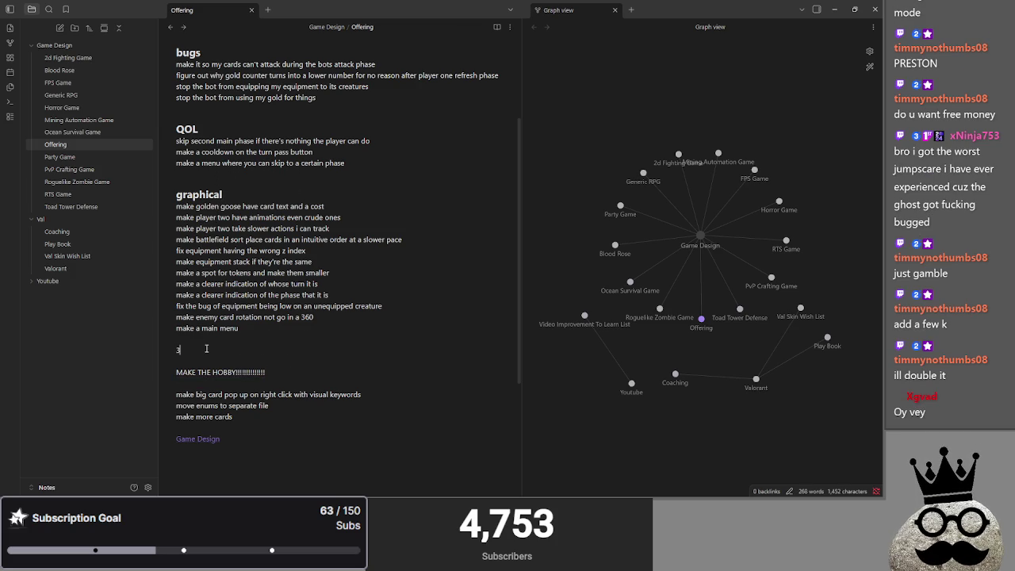
# Replace the stray character with a '## Contnet' Content section heading
pyautogui.press('BackSpace')
pyautogui.write('#')
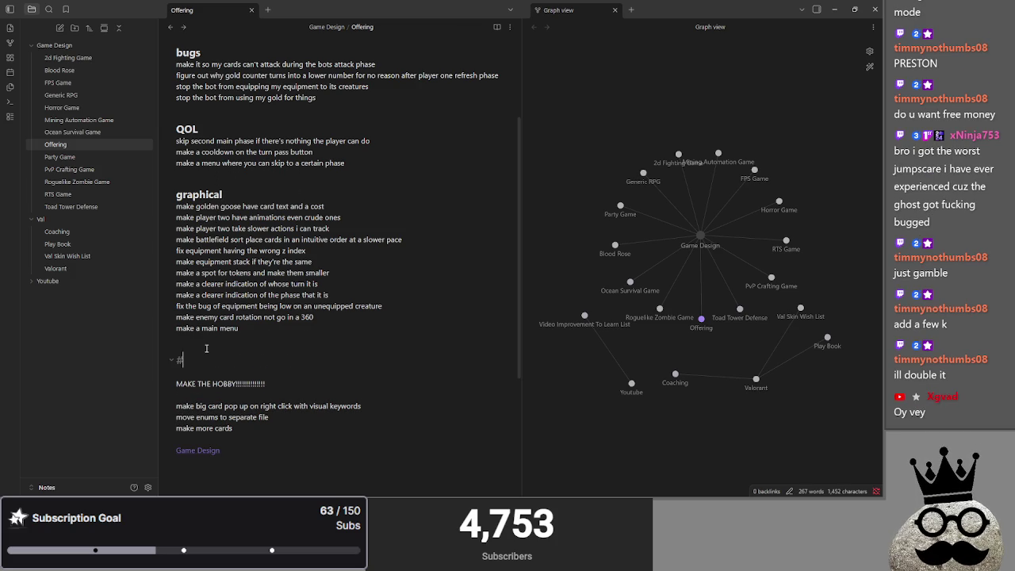
pyautogui.write('# ')
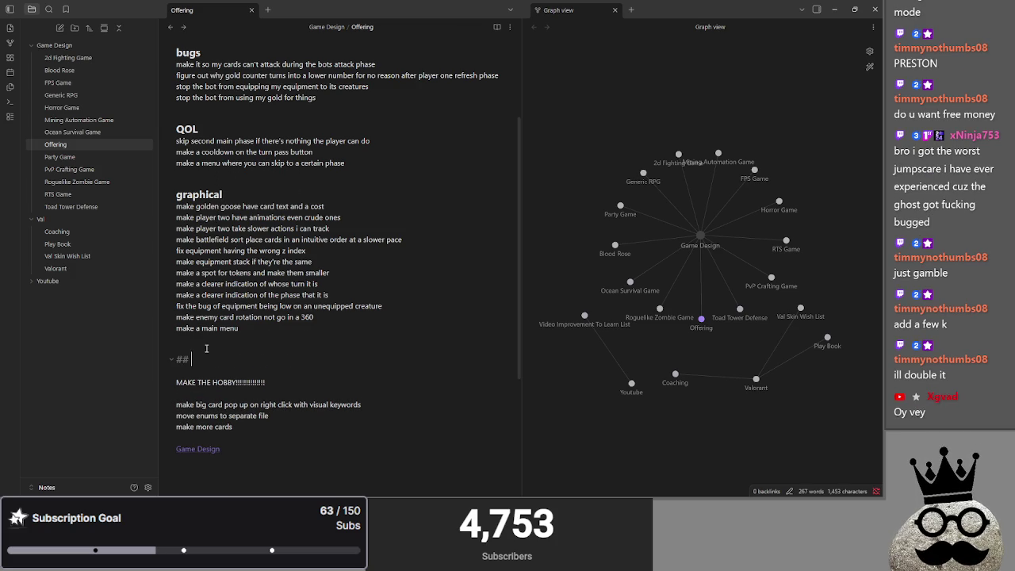
pyautogui.write('Contnet')
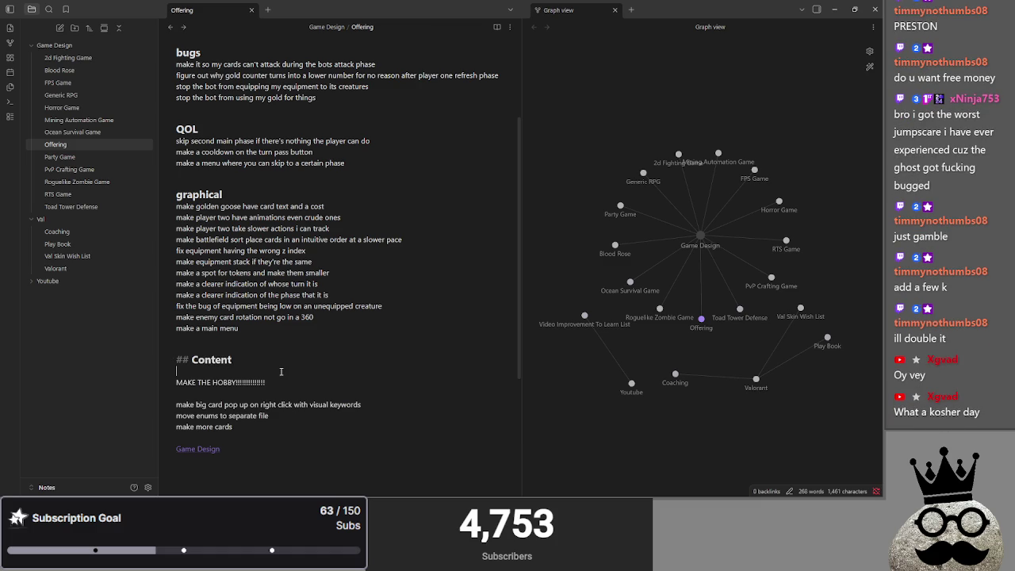
pyautogui.press('BackSpace')
pyautogui.press('BackSpace')
# Add a deck builder entry on a new line under MAKE THE HOBBY
pyautogui.press('Return')
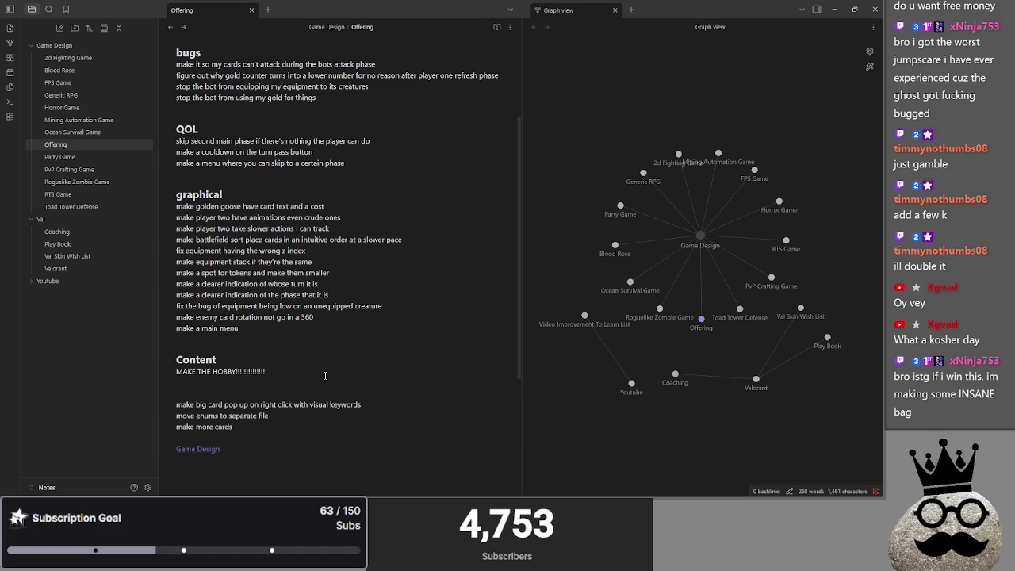
pyautogui.write('#')
pyautogui.press('BackSpace')
pyautogui.write('ke deck bu')
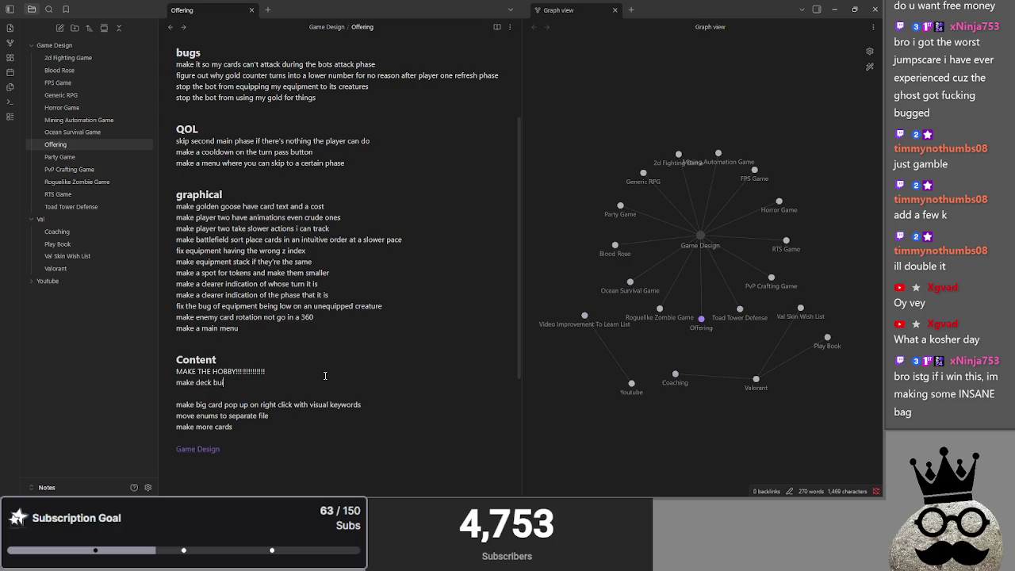
pyautogui.write('ilder')
pyautogui.press('BackSpace')
pyautogui.press('BackSpace')
pyautogui.press('Return')
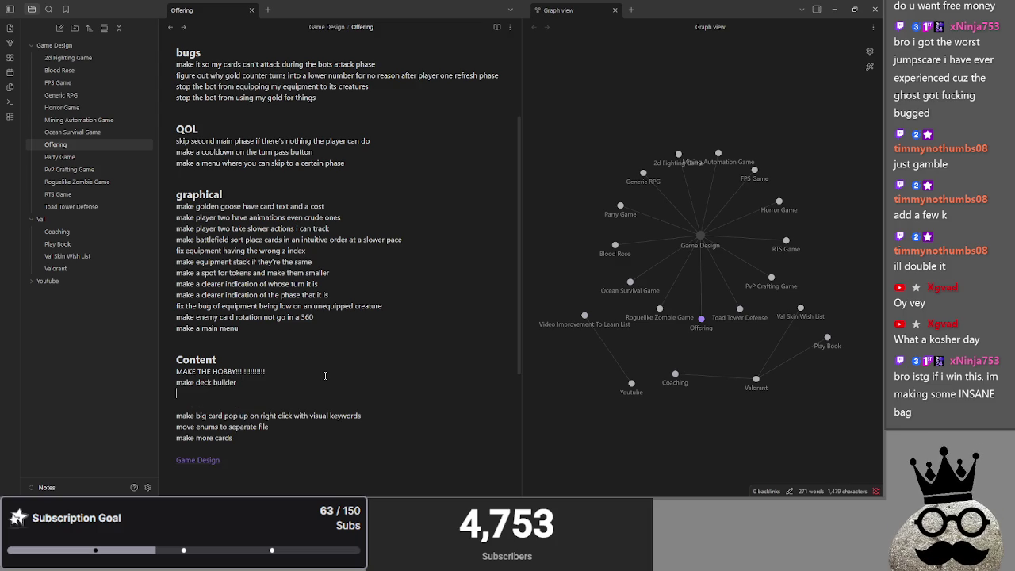
# Start a 'select for player and bot' line directly below MAKE THE HOBBY
pyautogui.click(319, 371)
pyautogui.press('Return')
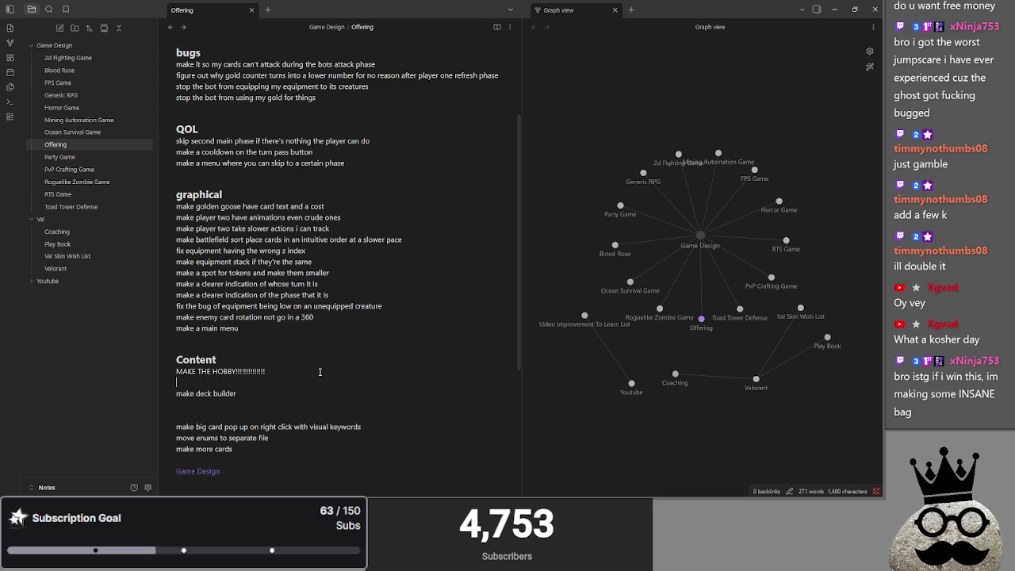
pyautogui.write('make deckselect for pl')
pyautogui.write('ayer and bot')
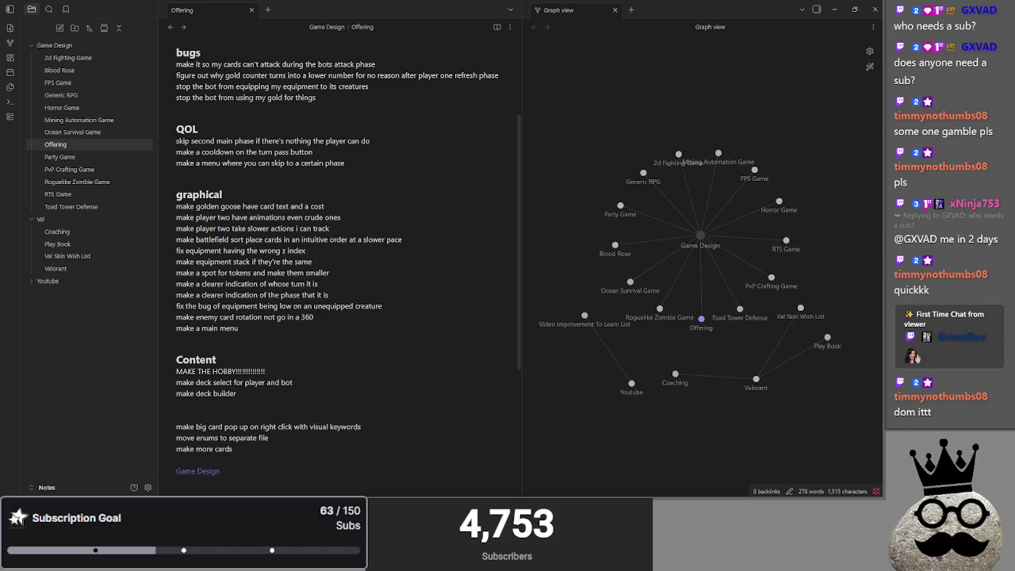
# Refocus the Offering note to continue editing the Content entry
pyautogui.click(275, 340)
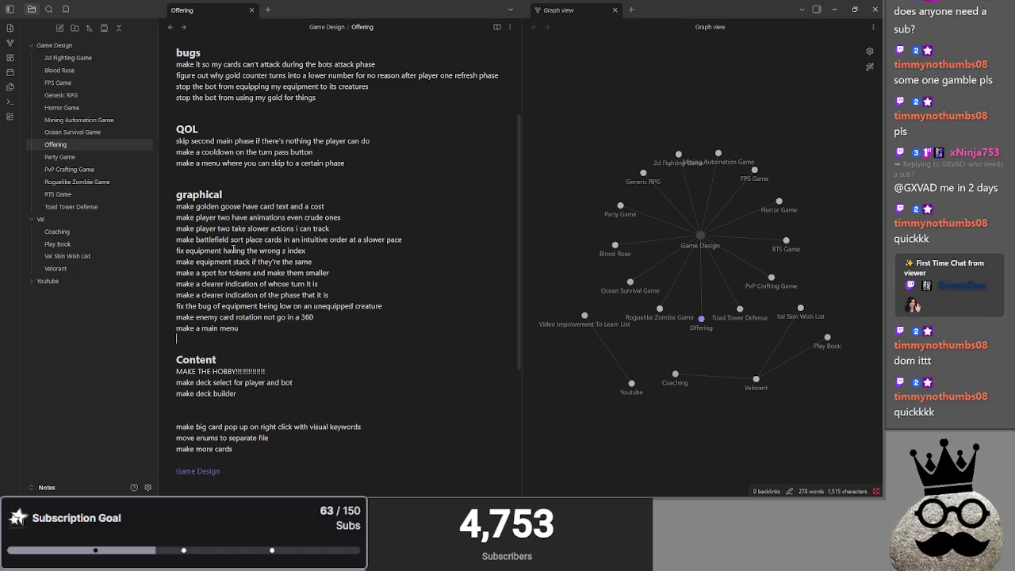
# Move the big card pop-up entry to sit below 'make a main menu', undoing a stray letter move
pyautogui.click(241, 173)
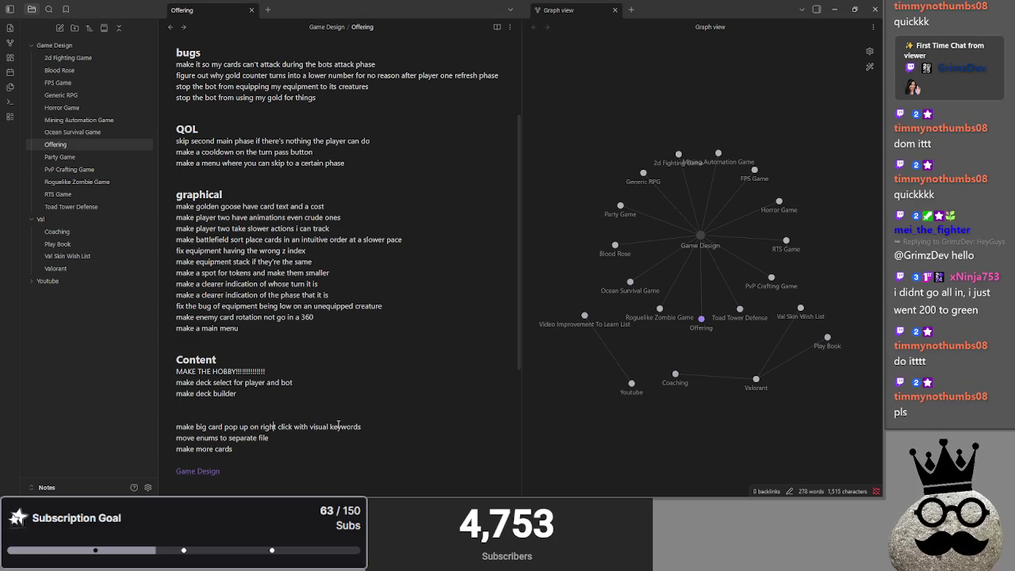
pyautogui.click(376, 428)
pyautogui.moveTo(376, 428); pyautogui.dragTo(163, 427)
pyautogui.moveTo(226, 427); pyautogui.dragTo(289, 339)
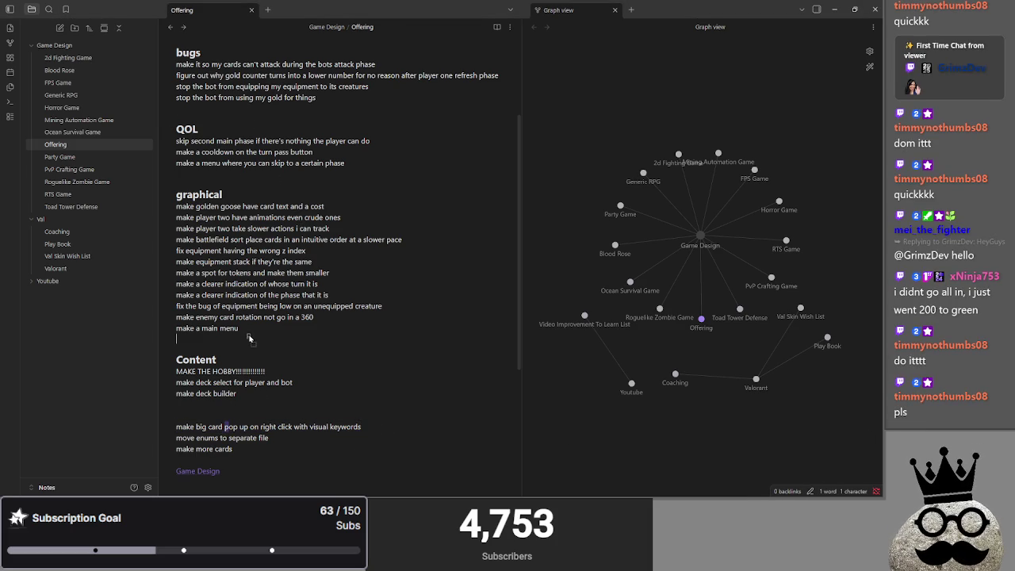
pyautogui.hotkey('ctrl', 'z')
pyautogui.moveTo(364, 427)
pyautogui.mouseDown()
pyautogui.moveTo(166, 427)
pyautogui.moveTo(176, 339)
pyautogui.mouseUp()
pyautogui.click(361, 340)
pyautogui.press('Return')
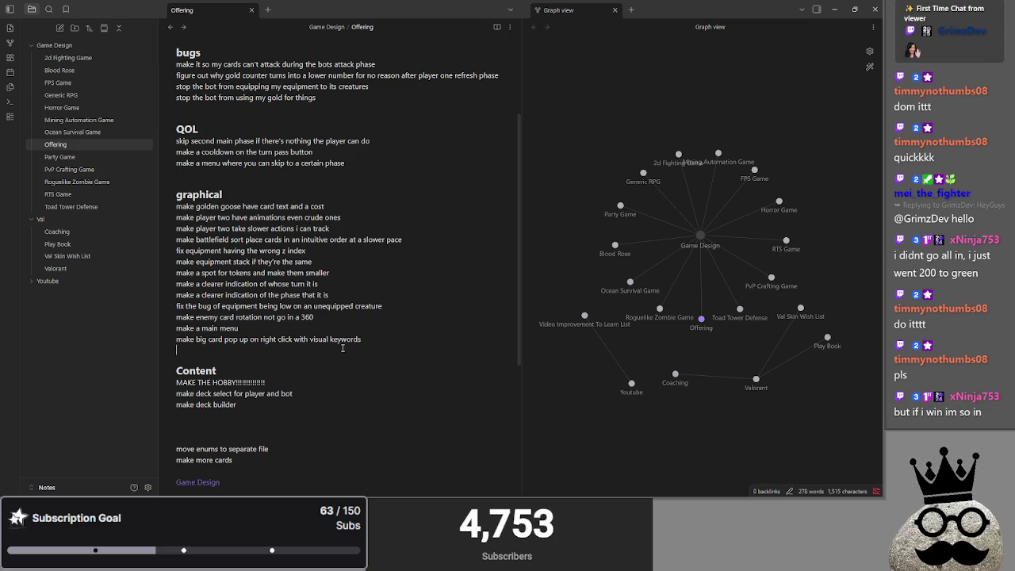
# Select the three Content entries, then insert a blank line beneath the Content heading
pyautogui.moveTo(273, 404); pyautogui.dragTo(139, 385)
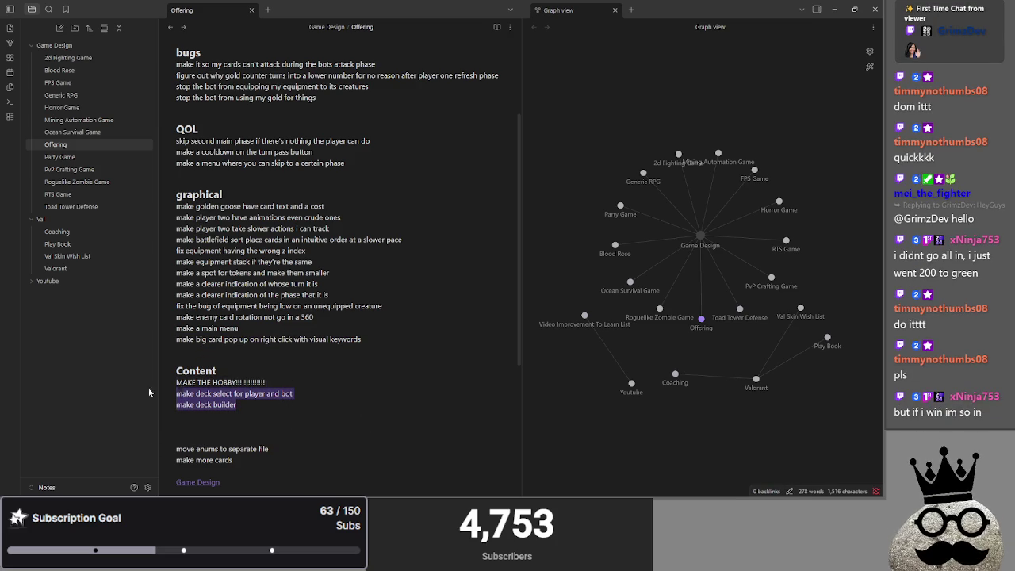
pyautogui.click(273, 403)
pyautogui.moveTo(273, 402); pyautogui.dragTo(155, 375)
pyautogui.click(262, 404)
pyautogui.moveTo(261, 405); pyautogui.dragTo(156, 375)
pyautogui.click(256, 405)
pyautogui.moveTo(256, 404); pyautogui.dragTo(158, 376)
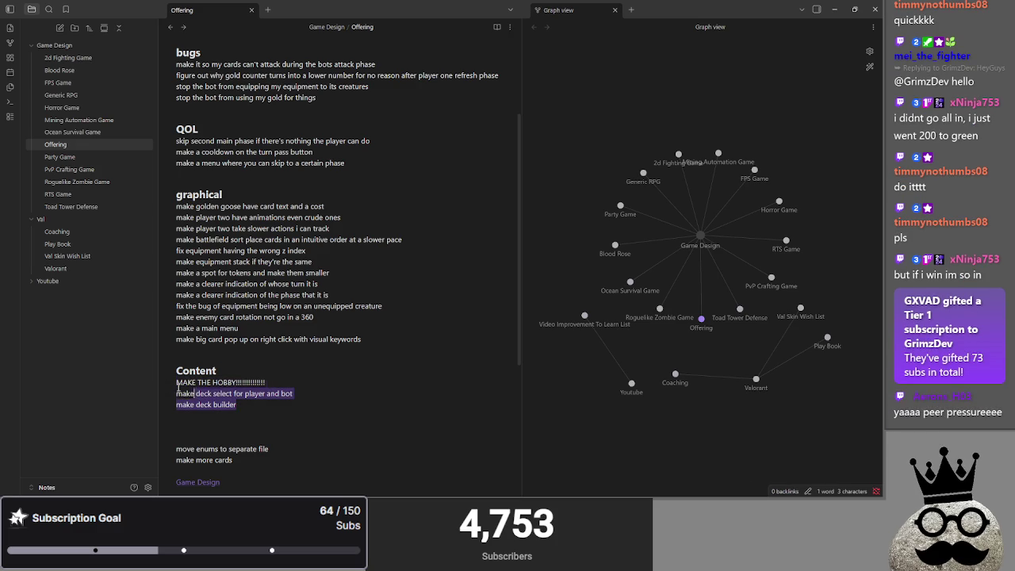
pyautogui.click(269, 401)
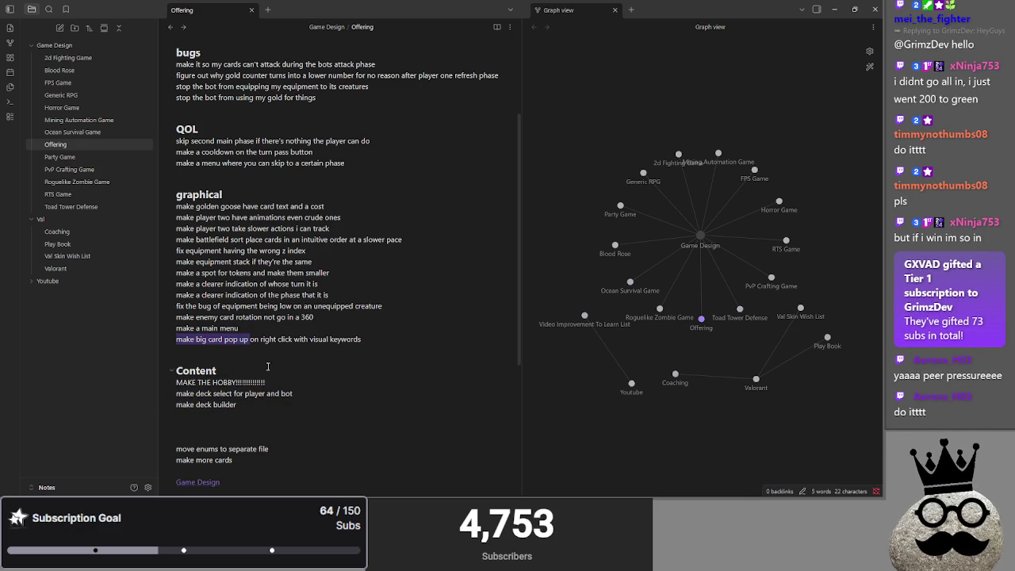
pyautogui.click(260, 373)
pyautogui.press('Return')
# Move 'make a main menu' under the Content heading, undoing a misplaced letter move
pyautogui.moveTo(259, 322); pyautogui.dragTo(254, 339)
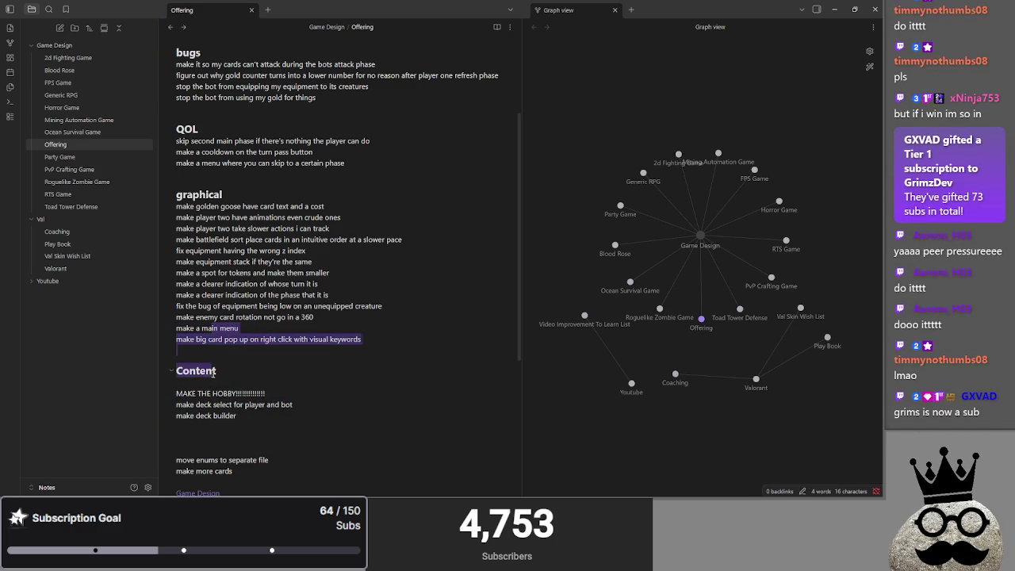
pyautogui.doubleClick(198, 327)
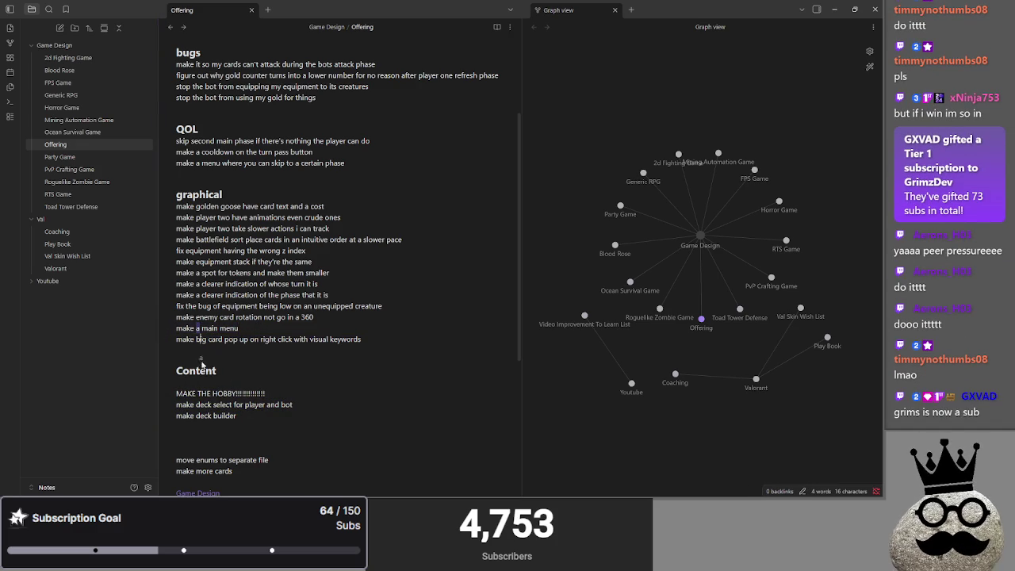
pyautogui.moveTo(198, 328); pyautogui.dragTo(212, 370)
pyautogui.hotkey('ctrl', 'z')
pyautogui.click(245, 330)
pyautogui.moveTo(245, 330)
pyautogui.mouseDown()
pyautogui.moveTo(177, 328)
pyautogui.moveTo(198, 383)
pyautogui.mouseUp()
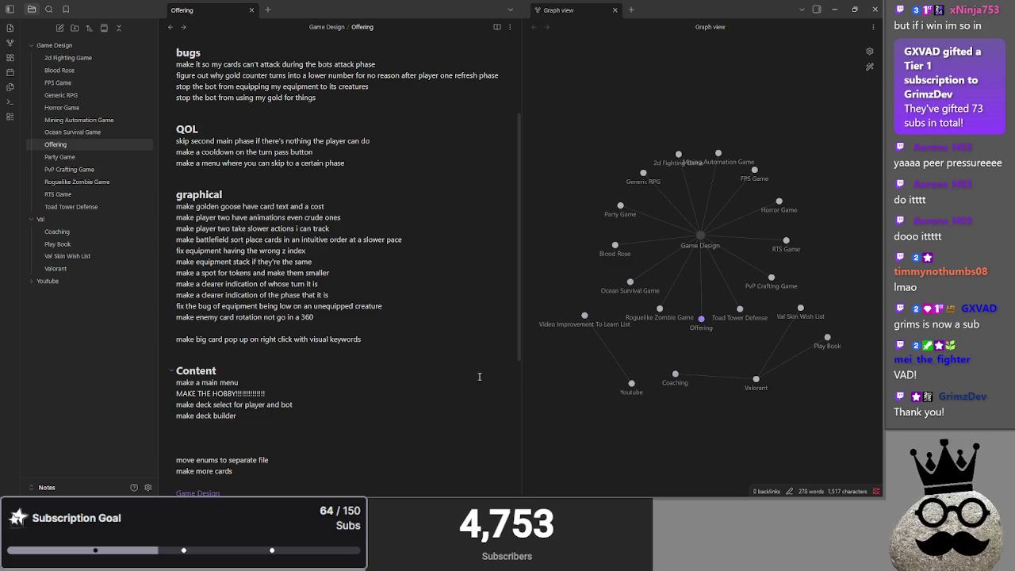
# Move the enums task into QOL and 'make more cards' under 'make deck builder', deleting the blank lines left behind
pyautogui.scroll(-1, 265, 396)
pyautogui.moveTo(284, 414); pyautogui.dragTo(159, 413)
pyautogui.moveTo(222, 407)
pyautogui.mouseDown()
pyautogui.moveTo(246, 381)
pyautogui.moveTo(242, 256)
pyautogui.moveTo(268, 129)
pyautogui.mouseUp()
pyautogui.press('BackSpace')
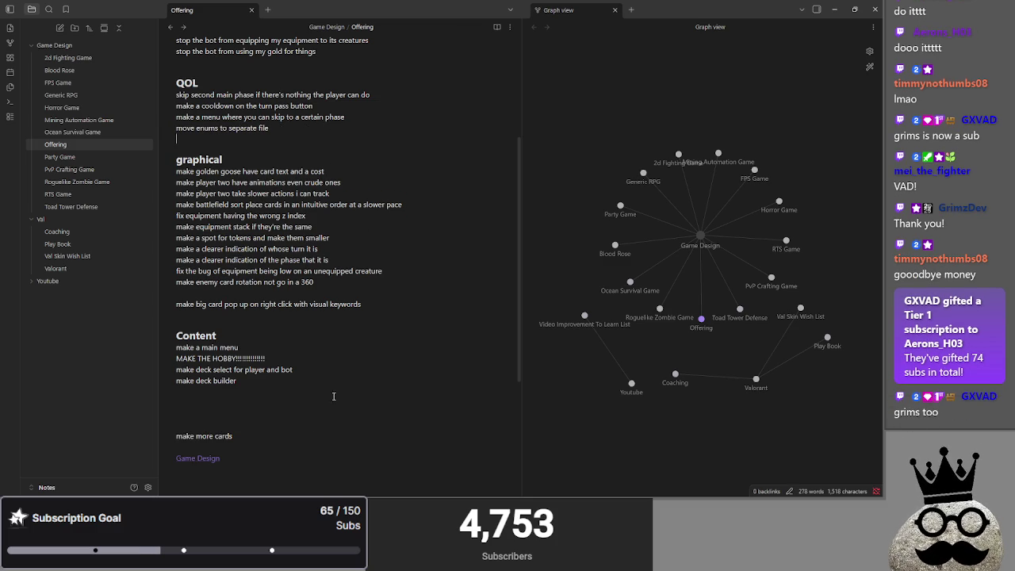
pyautogui.moveTo(248, 435); pyautogui.dragTo(148, 439)
pyautogui.moveTo(204, 402); pyautogui.dragTo(204, 402)
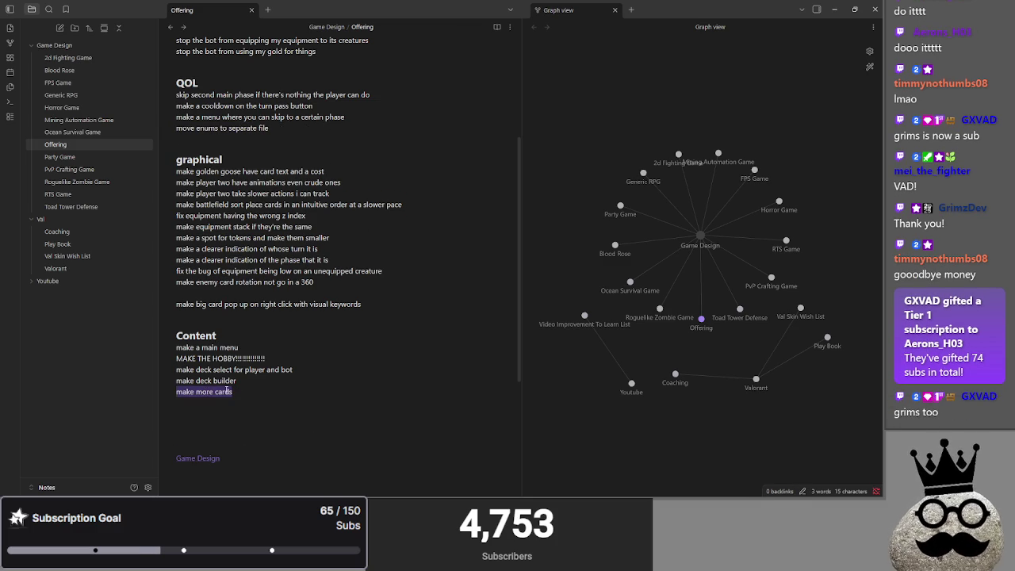
pyautogui.press('BackSpace')
# Delete the blank line above the big card entry and review the graphical and bugs lists
pyautogui.press('BackSpace')
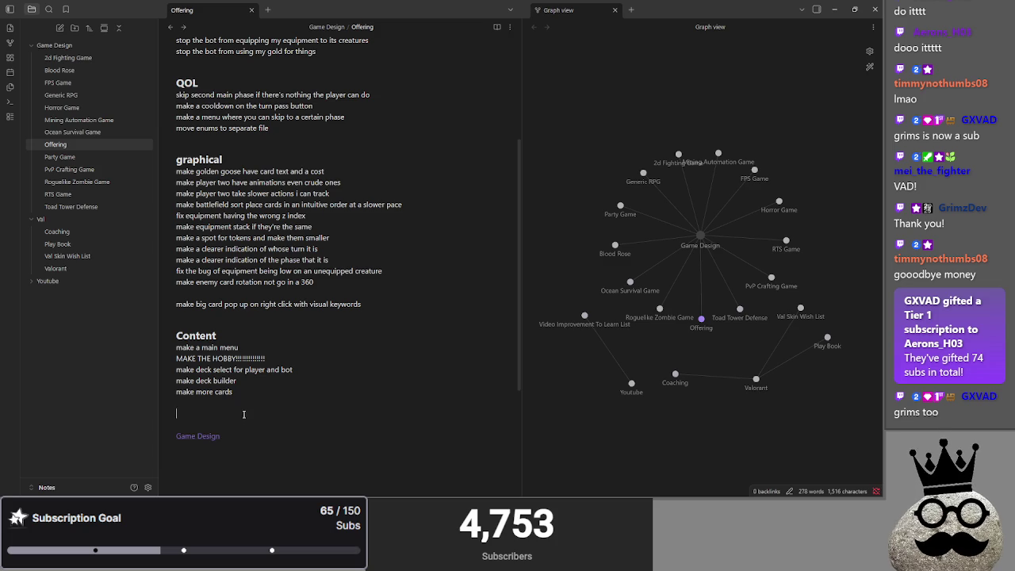
pyautogui.scroll(3, 245, 409)
pyautogui.scroll(-1, 250, 397)
pyautogui.click(254, 387)
pyautogui.press('BackSpace')
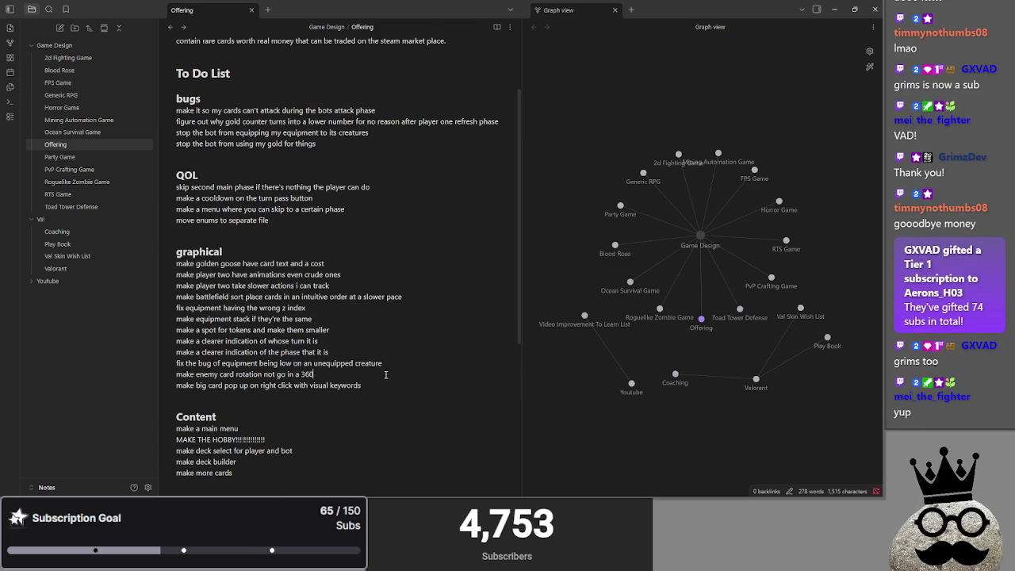
pyautogui.scroll(2, 381, 381)
pyautogui.scroll(-2, 389, 385)
pyautogui.moveTo(389, 386); pyautogui.dragTo(238, 254)
pyautogui.click(238, 253)
pyautogui.moveTo(379, 144); pyautogui.dragTo(129, 112)
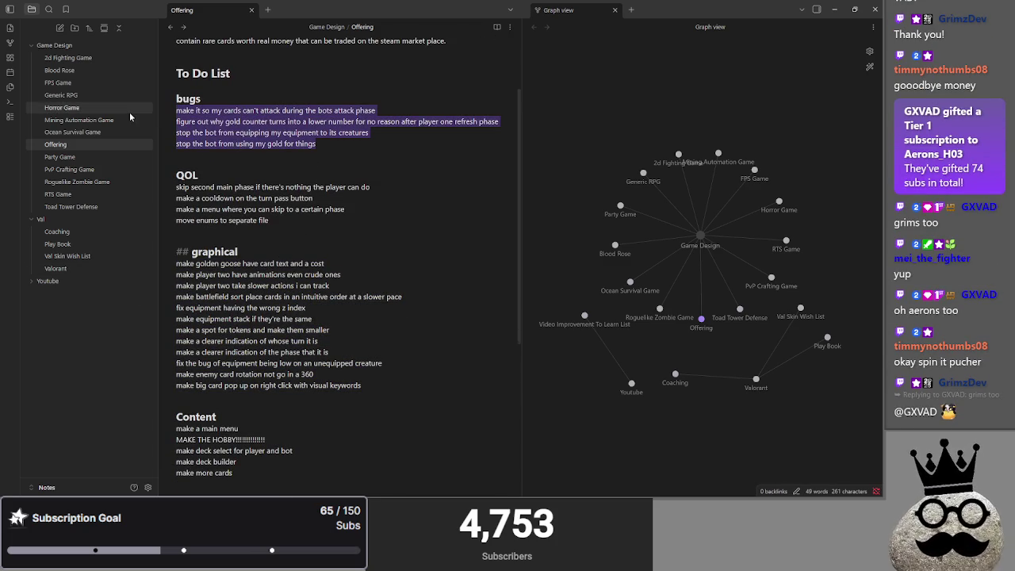
pyautogui.click(374, 147)
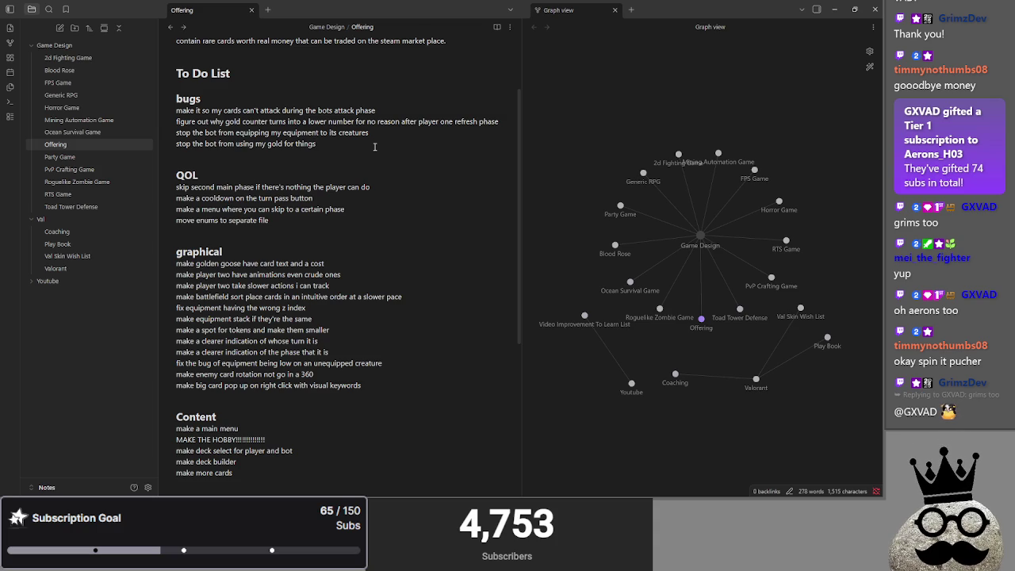
pyautogui.hotkey('alt', 'Tab')
pyautogui.hotkey('alt', 'Tab')
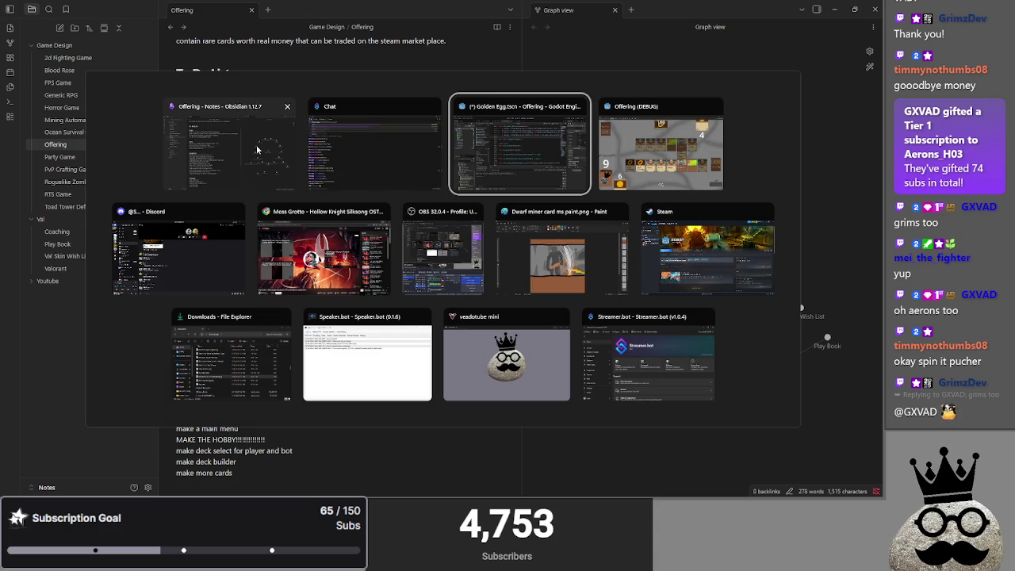
# Return to the Obsidian notes, then switch to the Roulette wheel browser window
pyautogui.click(227, 155)
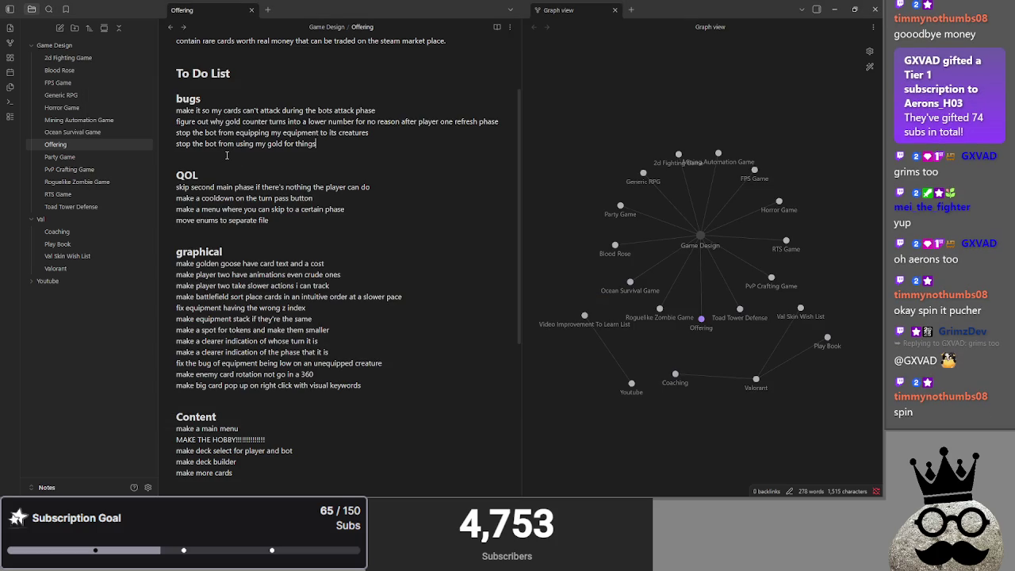
pyautogui.hotkey('alt', 'Tab')
pyautogui.hotkey('alt', 'Tab')
pyautogui.hotkey('alt', 'Tab')
pyautogui.hotkey('alt', 'Tab')
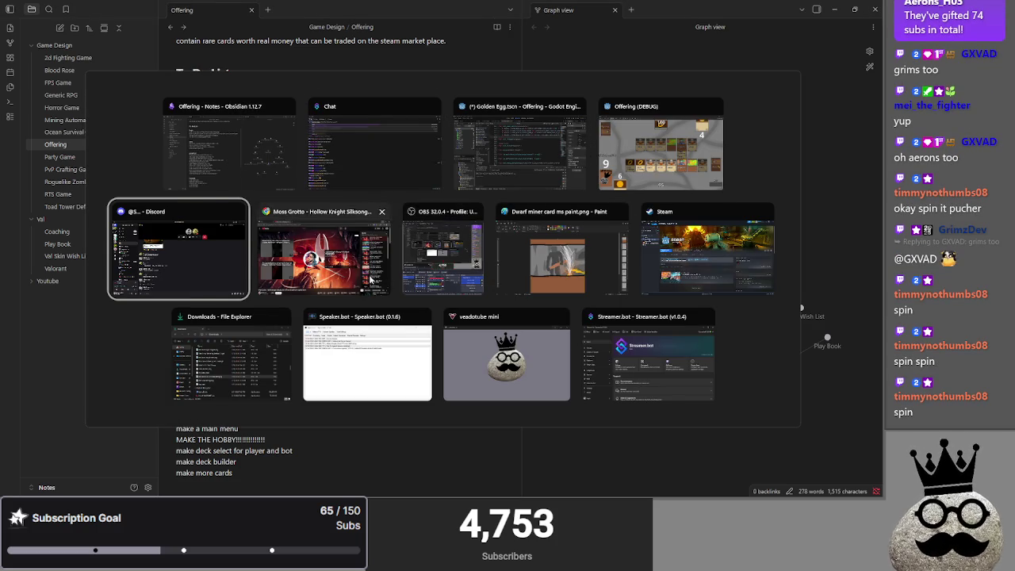
pyautogui.press('Escape')
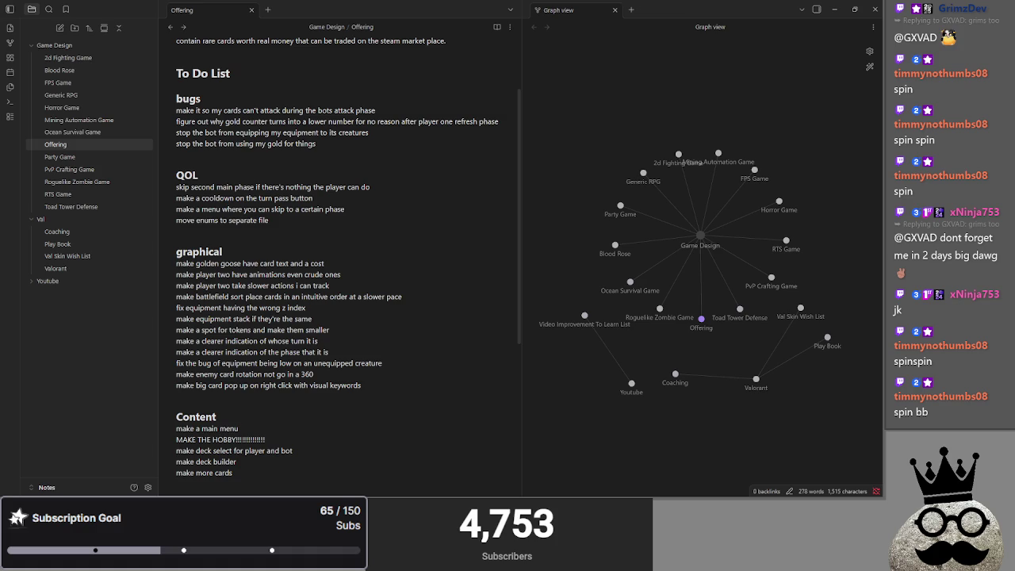
pyautogui.hotkey('alt', 'Tab')
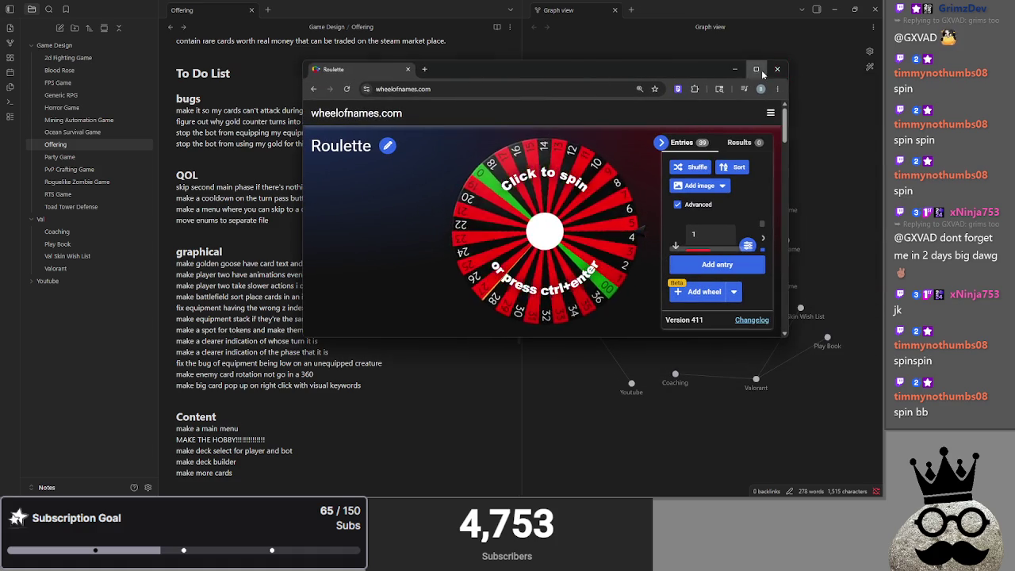
# Spin the Roulette wheel on wheelofnames until it lands on 21, then go back to the Twitch prediction
pyautogui.hotkey('alt', 'Tab')
pyautogui.hotkey('alt', 'Tab')
pyautogui.hotkey('alt', 'Tab')
pyautogui.press('Escape')
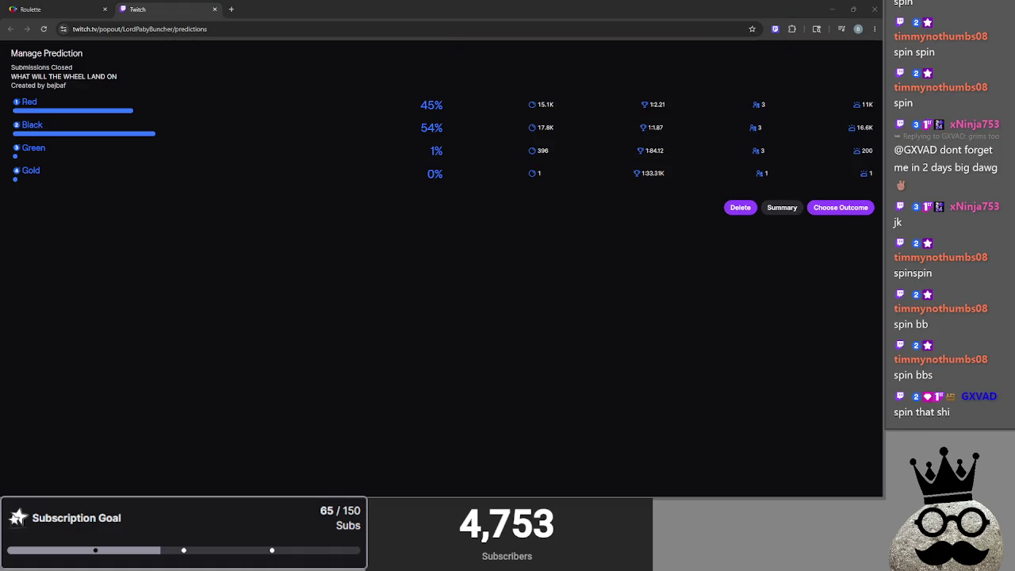
pyautogui.click(851, 394)
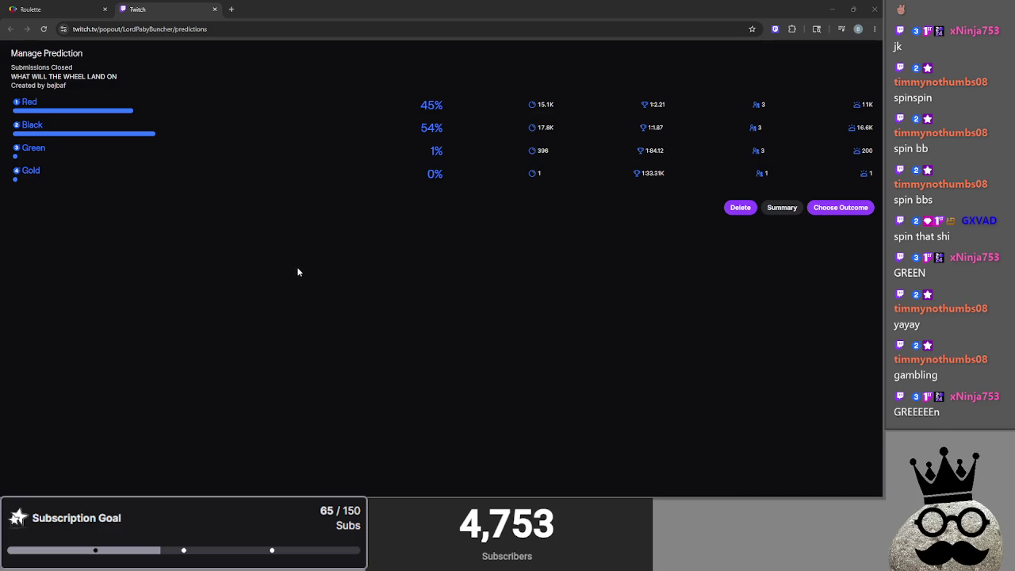
pyautogui.click(562, 105)
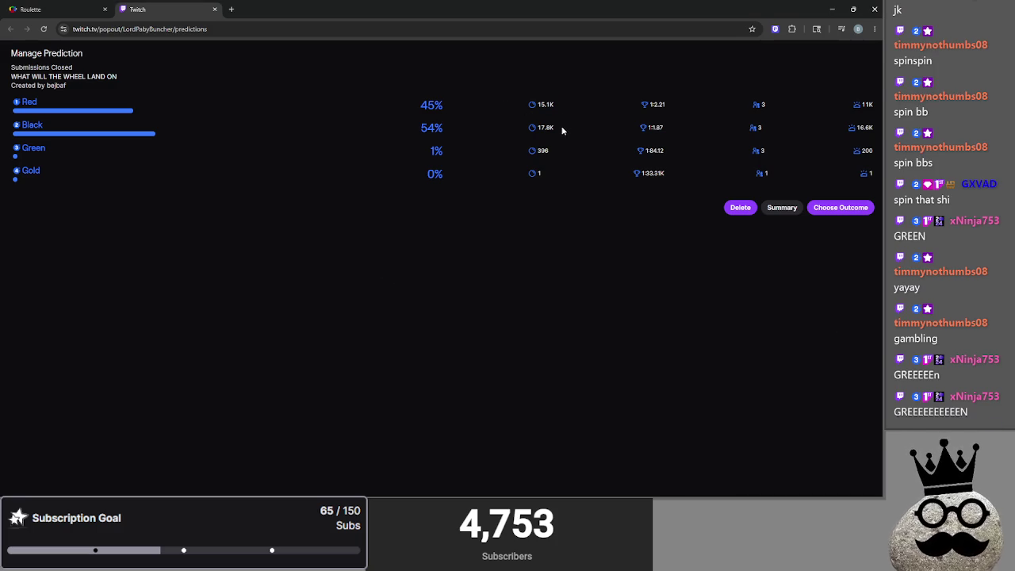
pyautogui.click(517, 136)
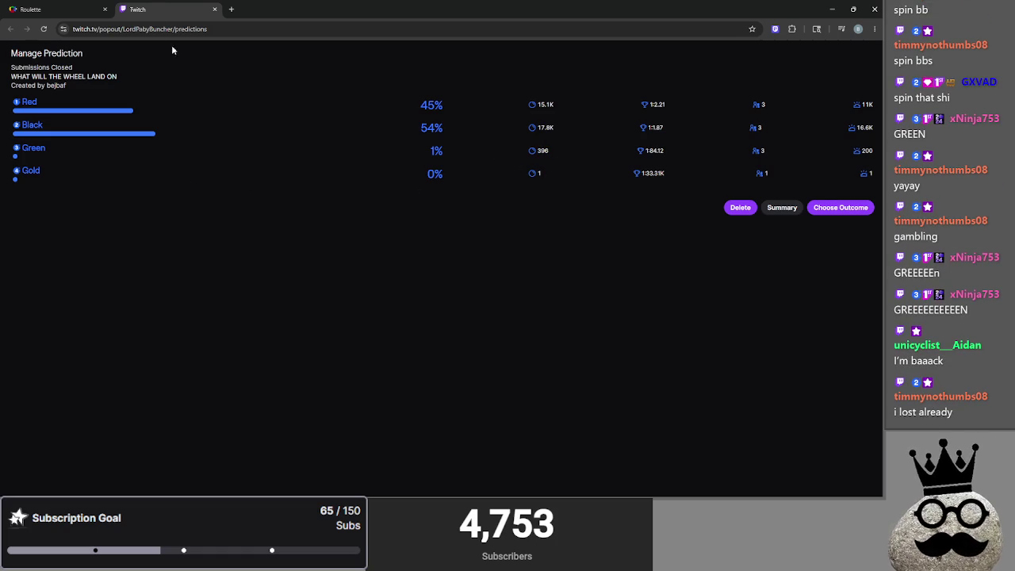
pyautogui.click(32, 8)
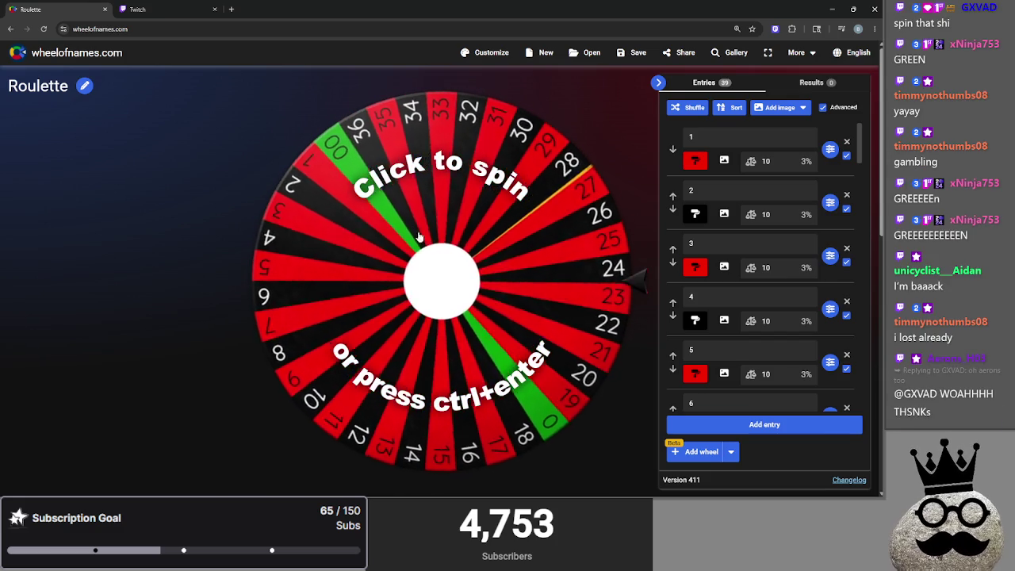
pyautogui.click(426, 255)
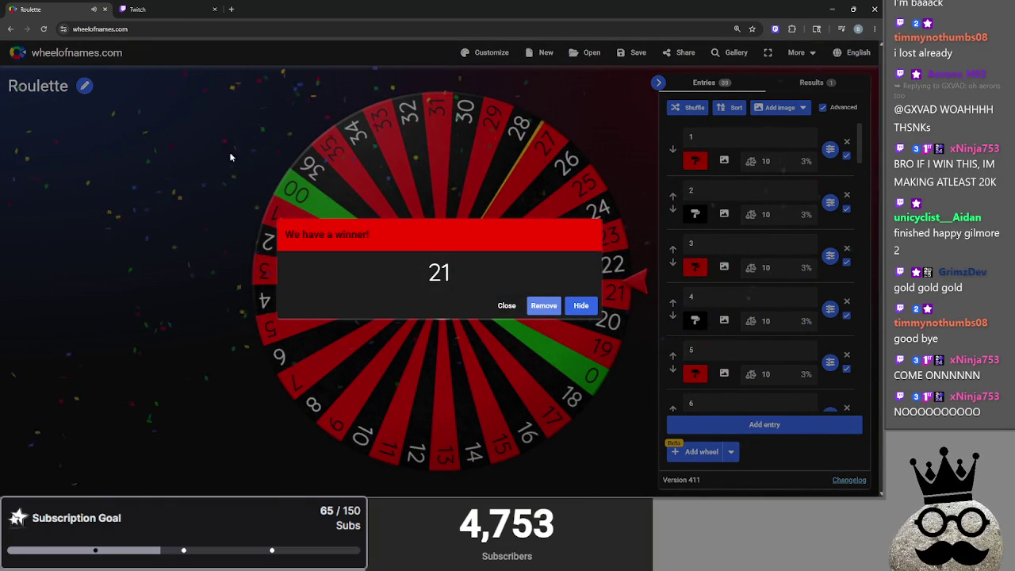
pyautogui.click(137, 6)
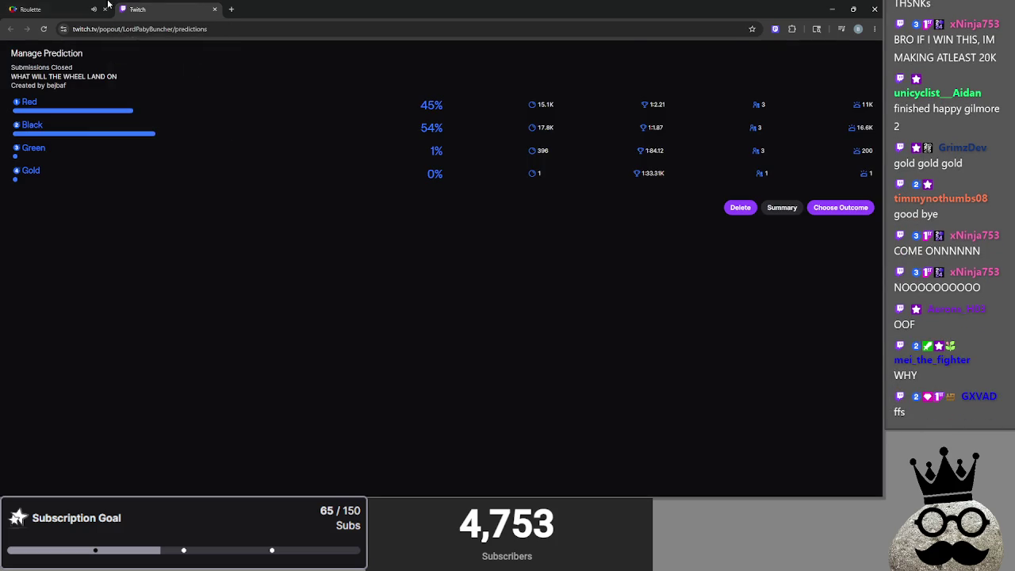
# Compare the wheel's result of 21 with the prediction and begin choosing Red as the outcome
pyautogui.click(77, 5)
pyautogui.click(172, 6)
pyautogui.click(47, 8)
pyautogui.click(151, 9)
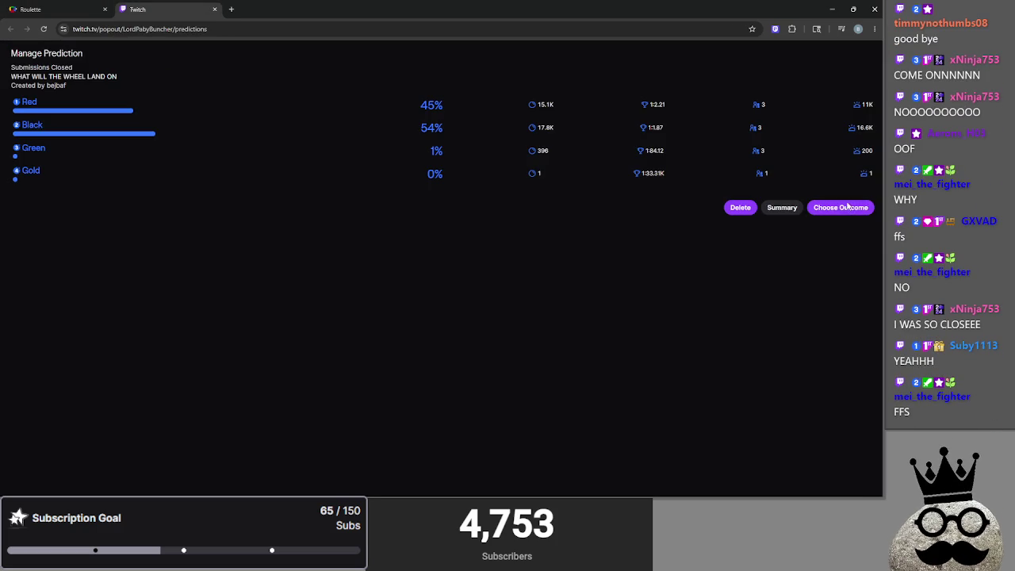
pyautogui.click(840, 208)
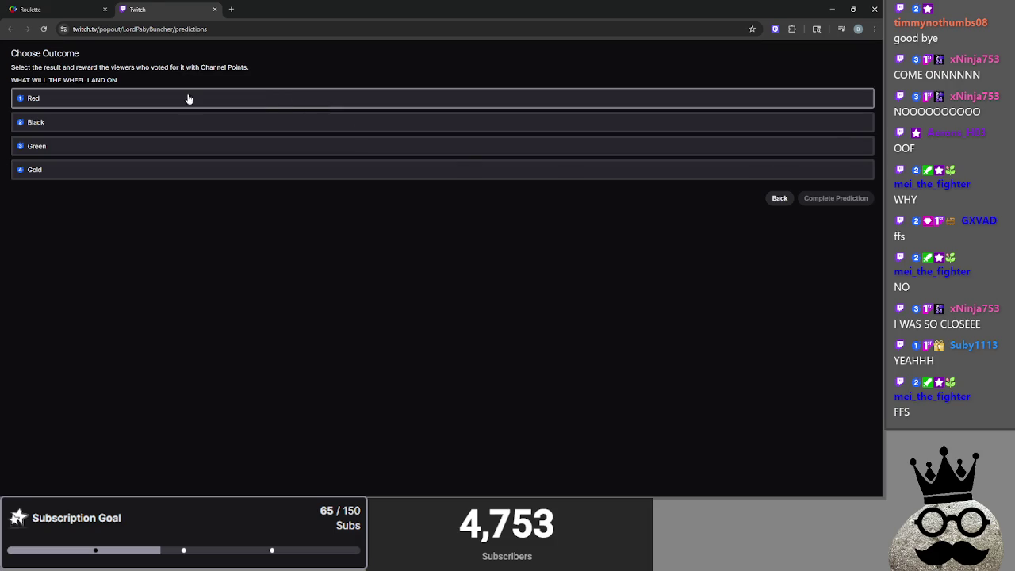
pyautogui.click(47, 8)
pyautogui.click(151, 8)
pyautogui.click(134, 98)
# Confirm Red as the winning outcome, complete the prediction and close the predictions window
pyautogui.click(74, 6)
pyautogui.click(168, 6)
pyautogui.click(79, 10)
pyautogui.click(158, 10)
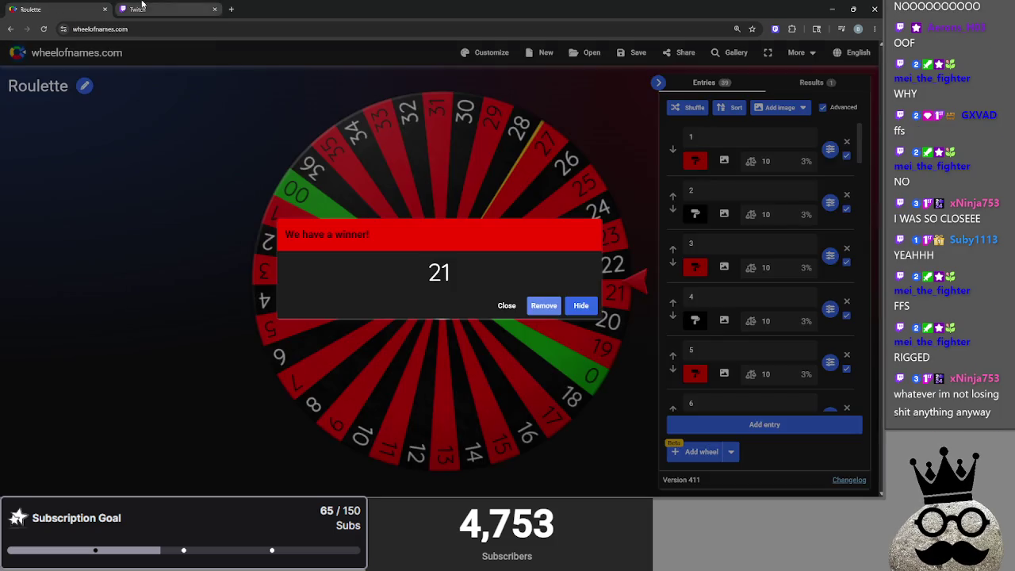
pyautogui.click(836, 198)
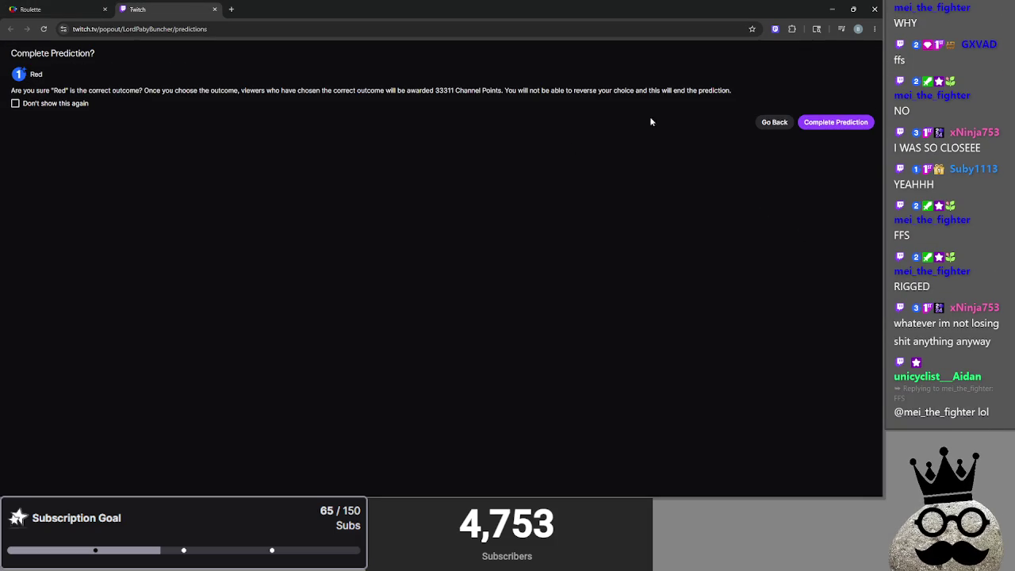
pyautogui.click(821, 123)
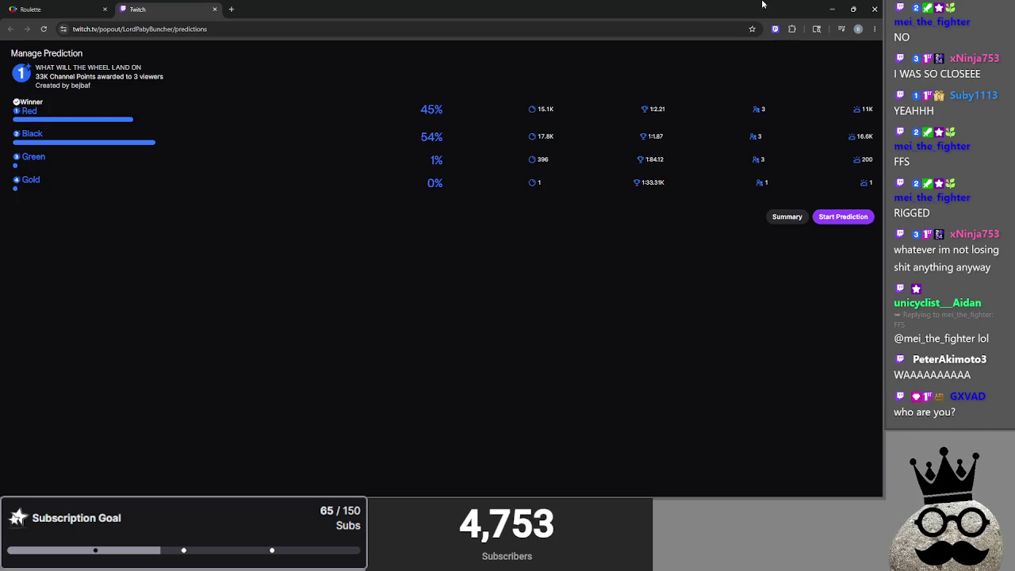
pyautogui.click(875, 9)
pyautogui.hotkey('alt', 'Tab')
# Cycle through the open windows until Obsidian's Offering note is in front
pyautogui.press('Tab')
pyautogui.press('Tab')
pyautogui.press('Tab')
pyautogui.press('Tab')
pyautogui.press('Tab')
pyautogui.press('Tab')
pyautogui.press('Tab')
pyautogui.press('Tab')
pyautogui.press('Tab')
pyautogui.press('Tab')
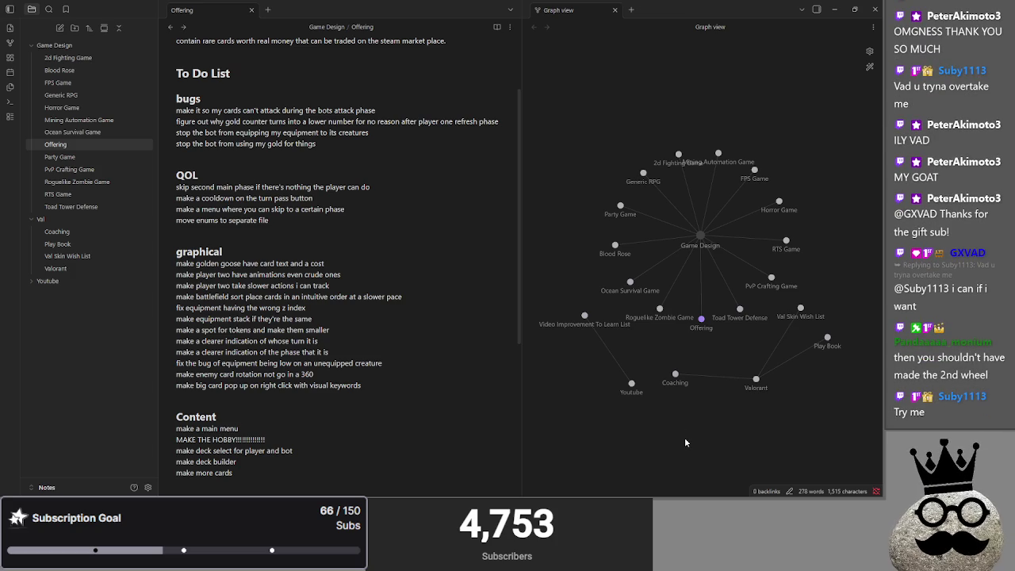
# Look over the graphical and QOL lists in the note, then switch to the Offering (DEBUG) game
pyautogui.scroll(-2, 356, 353)
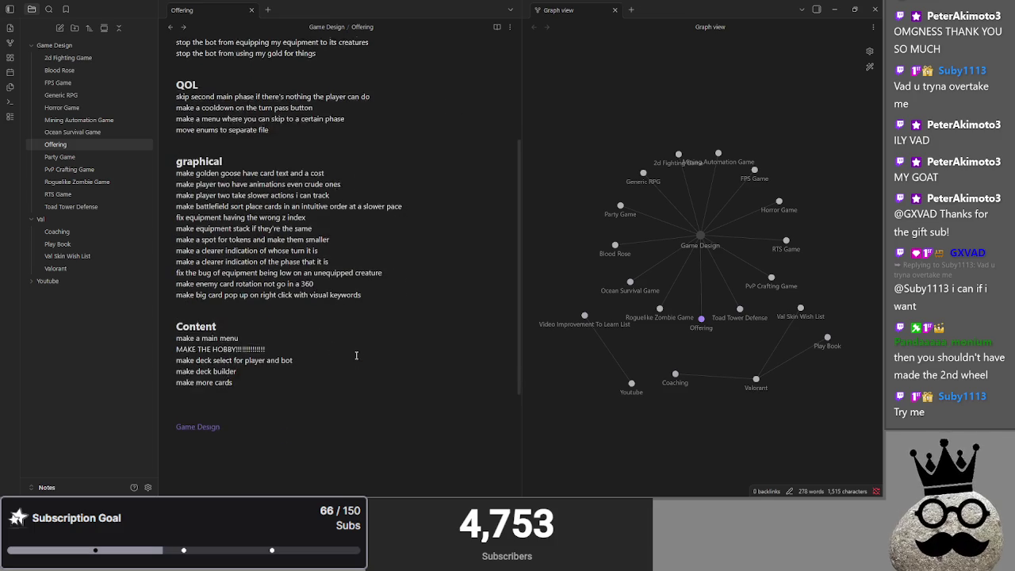
pyautogui.click(251, 302)
pyautogui.scroll(2, 252, 302)
pyautogui.click(241, 232)
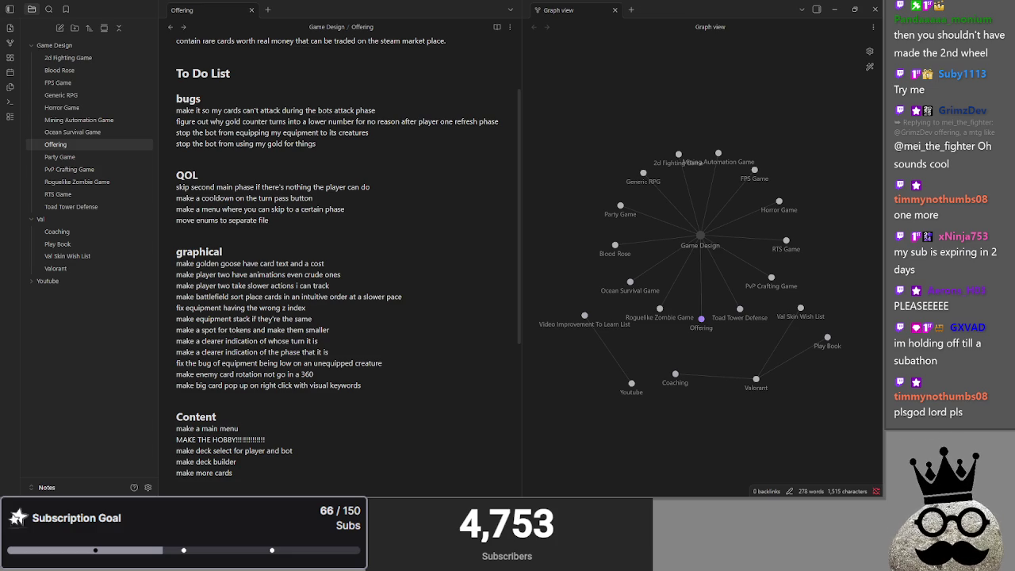
pyautogui.hotkey('alt', 'Tab')
pyautogui.hotkey('alt', 'Tab')
pyautogui.hotkey('alt', 'Tab')
pyautogui.hotkey('alt', 'Tab')
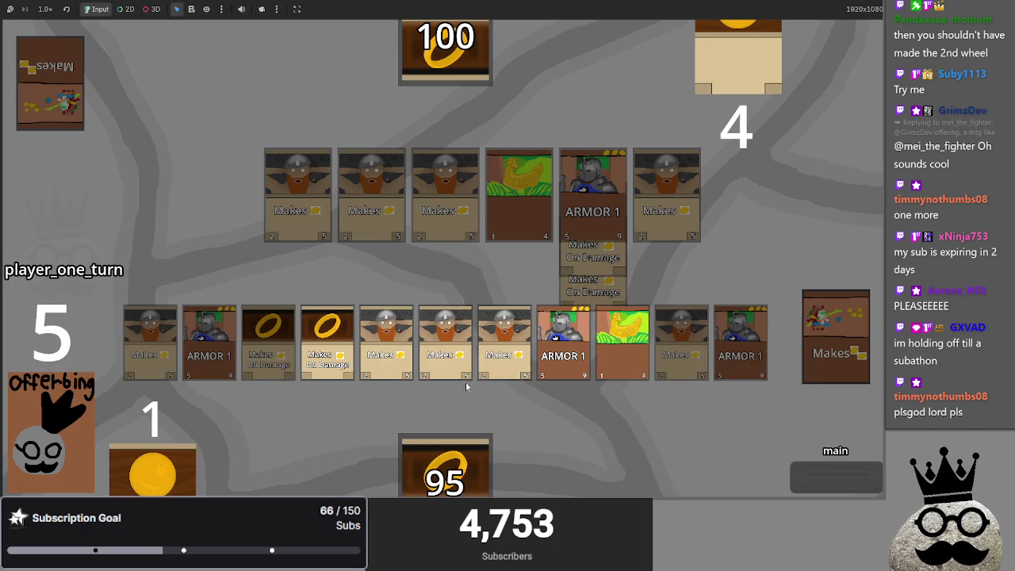
# Play the ring card at the end of the bottom row and pass through attack to player two's turn
pyautogui.moveTo(492, 242); pyautogui.dragTo(695, 369)
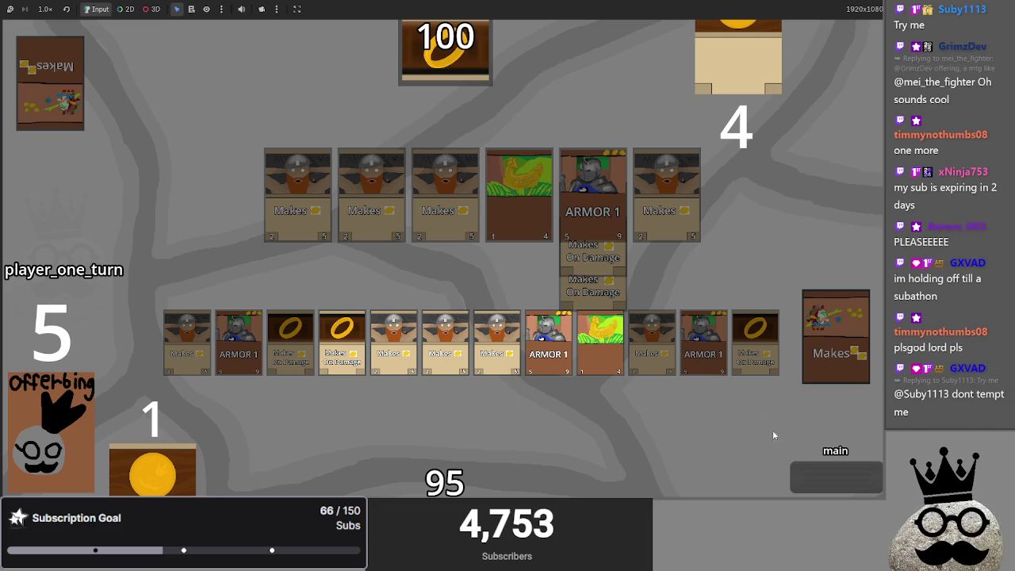
pyautogui.click(844, 488)
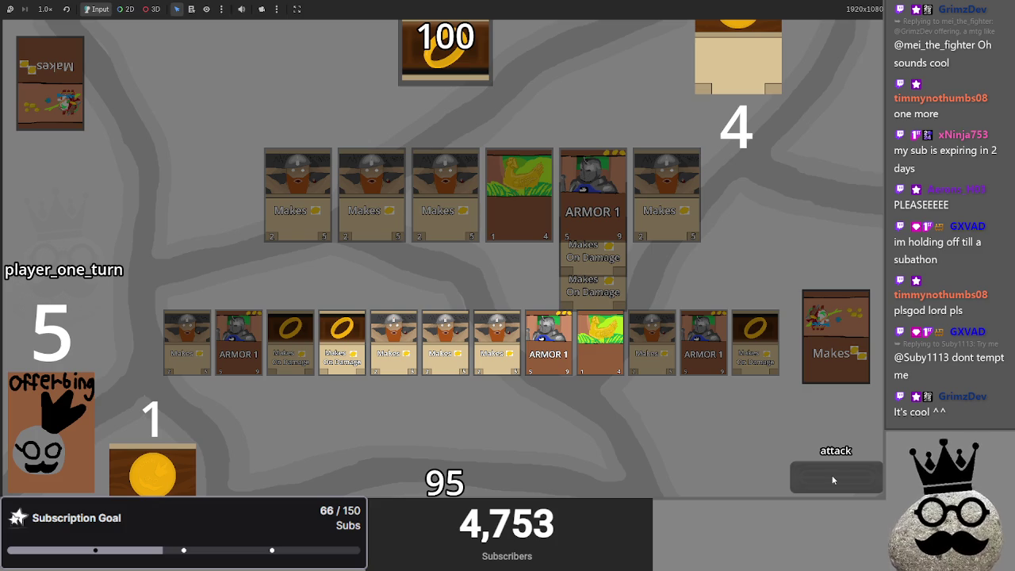
pyautogui.click(833, 480)
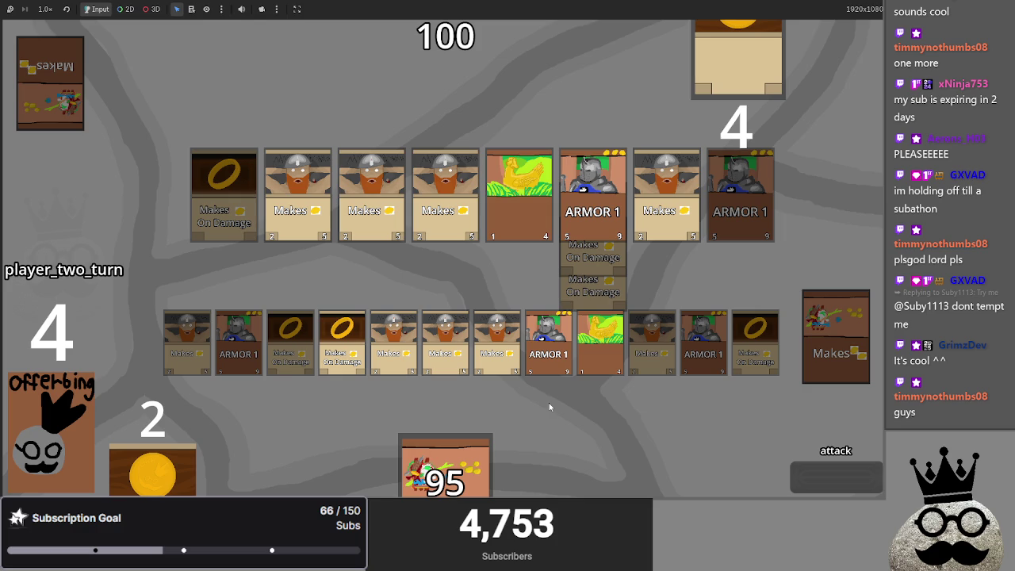
pyautogui.hotkey('alt', 'Tab')
pyautogui.hotkey('alt', 'Tab')
pyautogui.hotkey('alt', 'Tab')
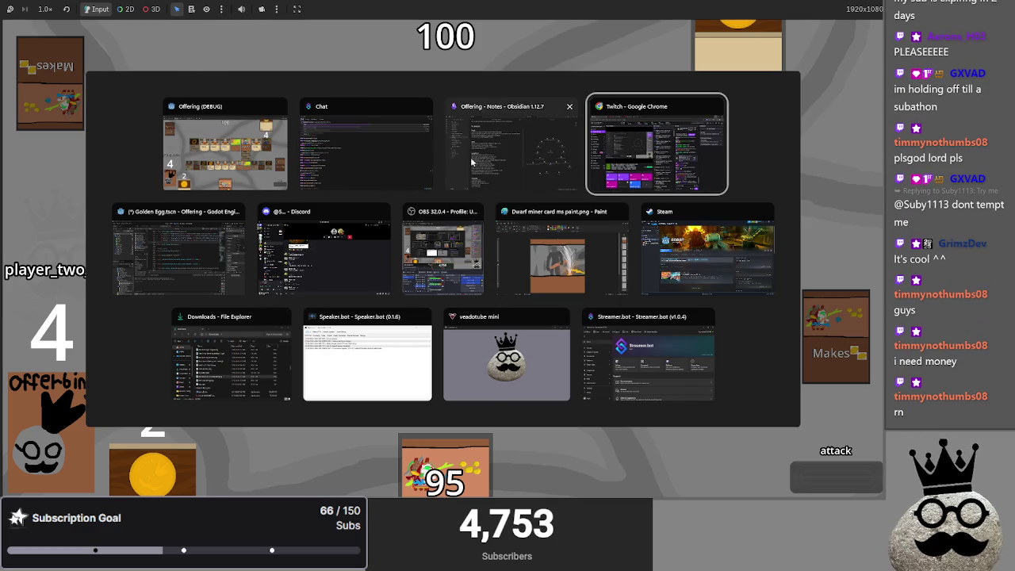
# Add 'makes me gold for some reason' as a new line at the end of the bugs list
pyautogui.click(468, 169)
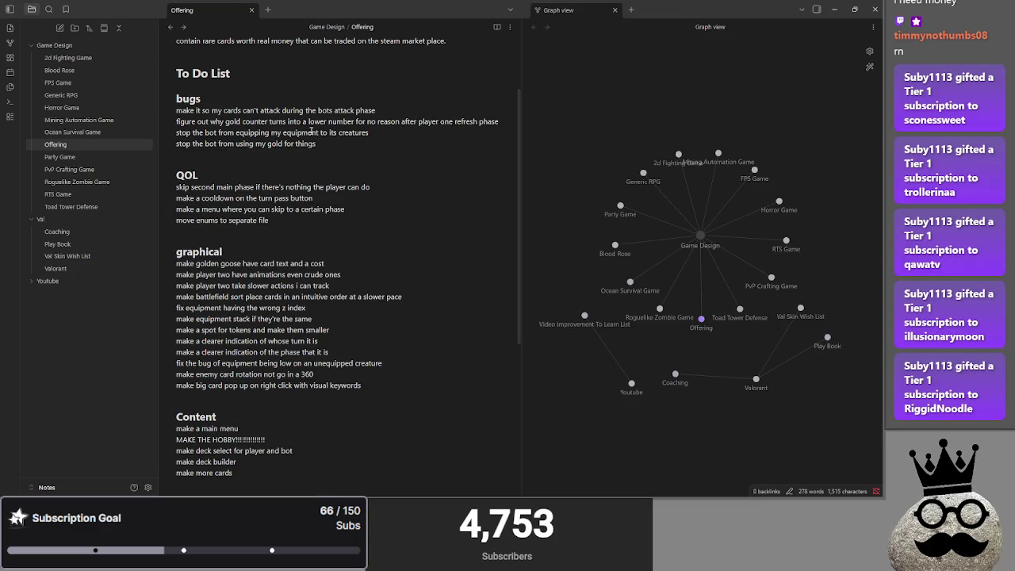
pyautogui.click(357, 143)
pyautogui.press('Return')
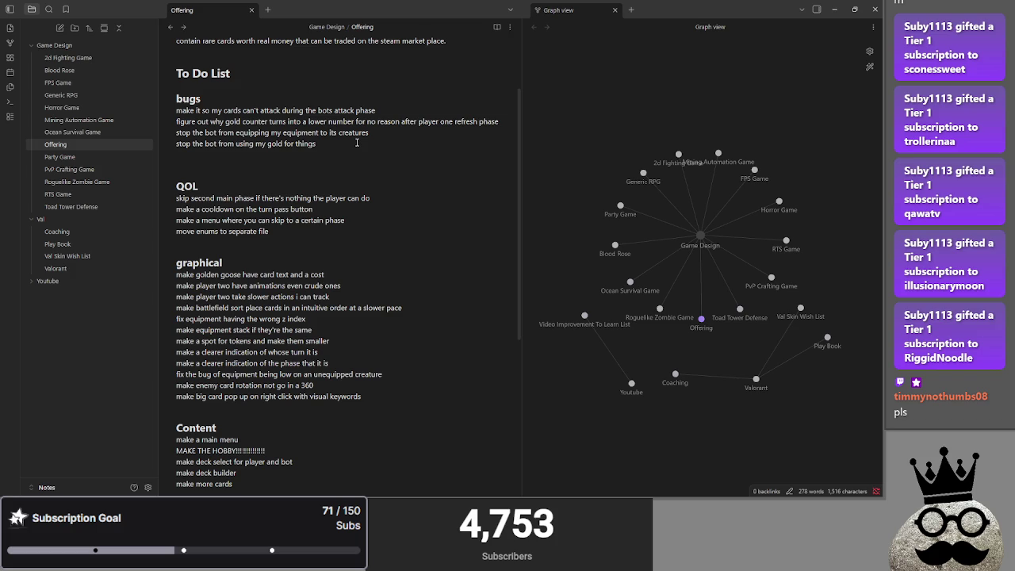
pyautogui.write('the botmakes me gold for some reas')
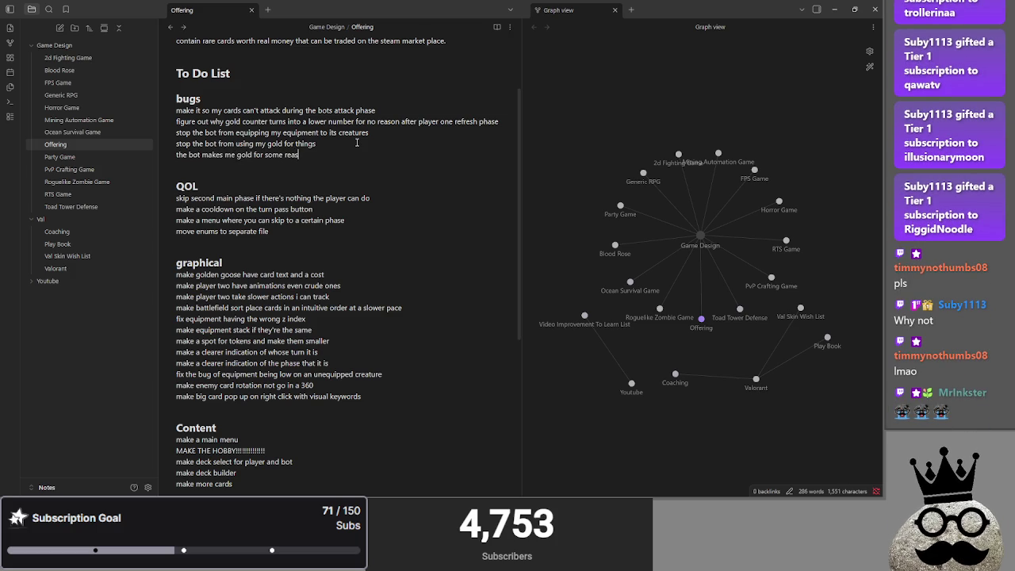
pyautogui.write('on')
pyautogui.hotkey('alt', 'Tab')
pyautogui.hotkey('alt', 'Tab')
pyautogui.press('Return')
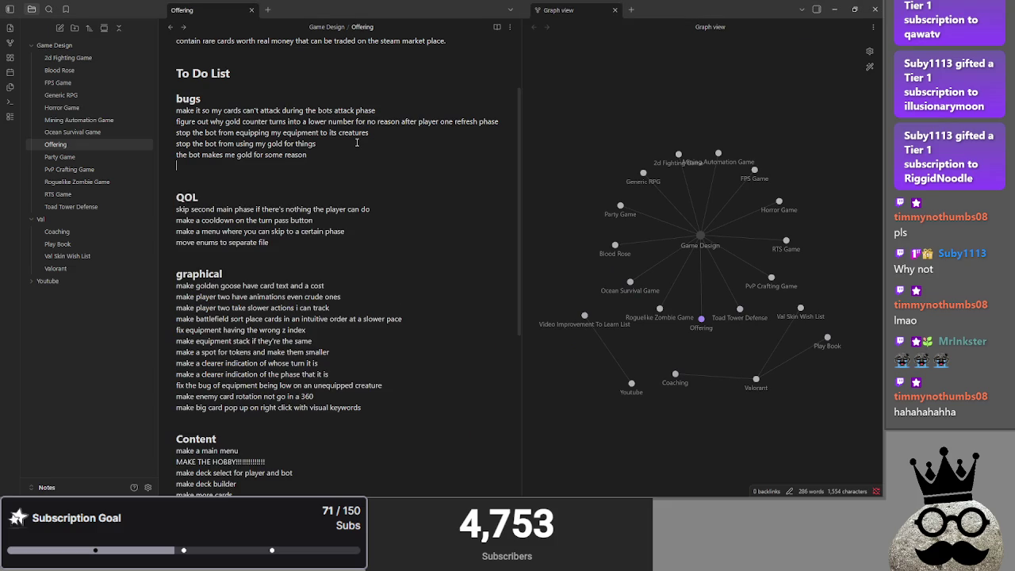
pyautogui.hotkey('alt', 'Tab')
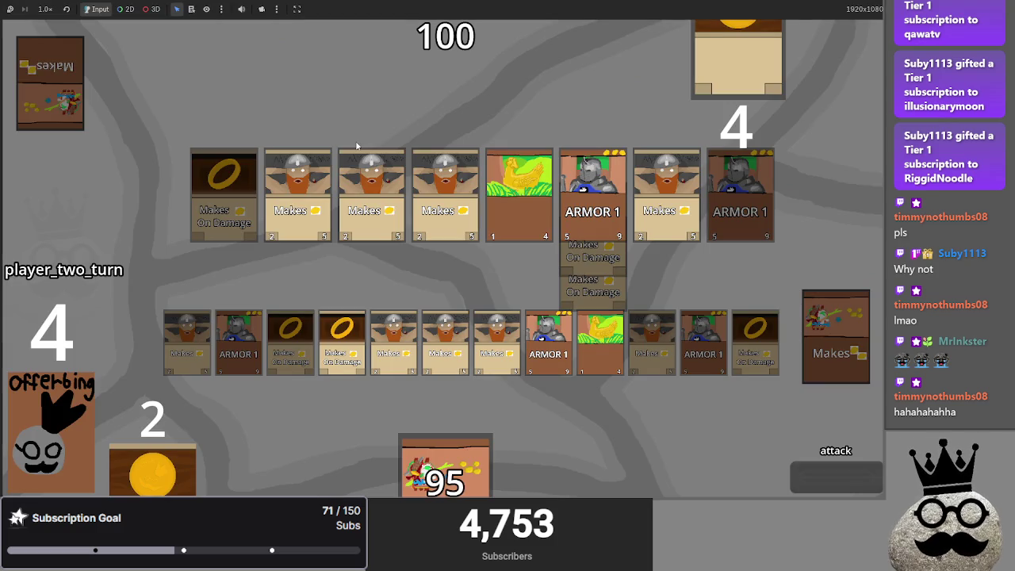
# Remove the blank line and append '(I blame the goose)' to the gold bug entry
pyautogui.hotkey('alt', 'Tab')
pyautogui.press('BackSpace')
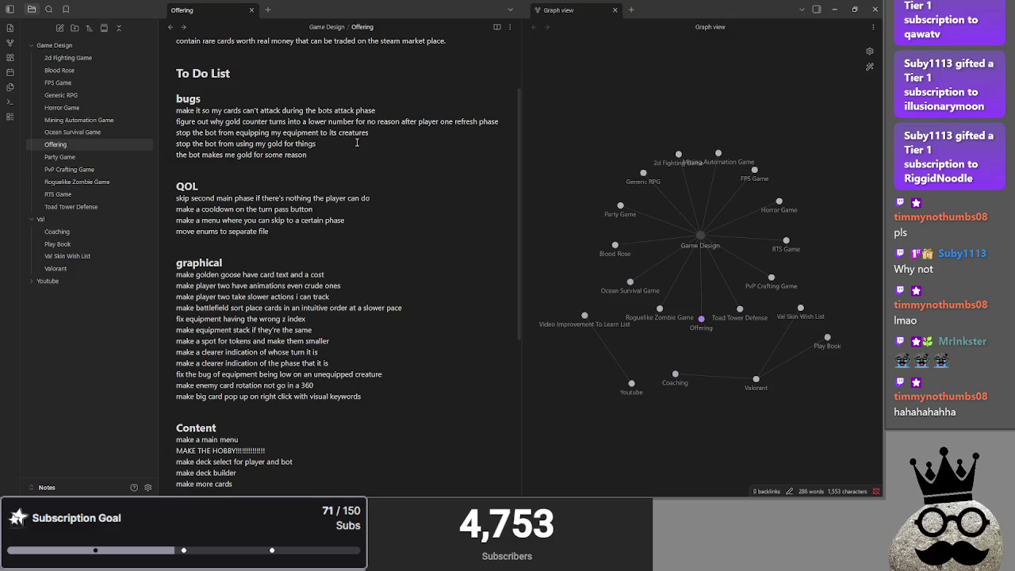
pyautogui.write('(')
pyautogui.write('I blame the go')
pyautogui.write('ose')
pyautogui.hotkey('alt', 'Tab')
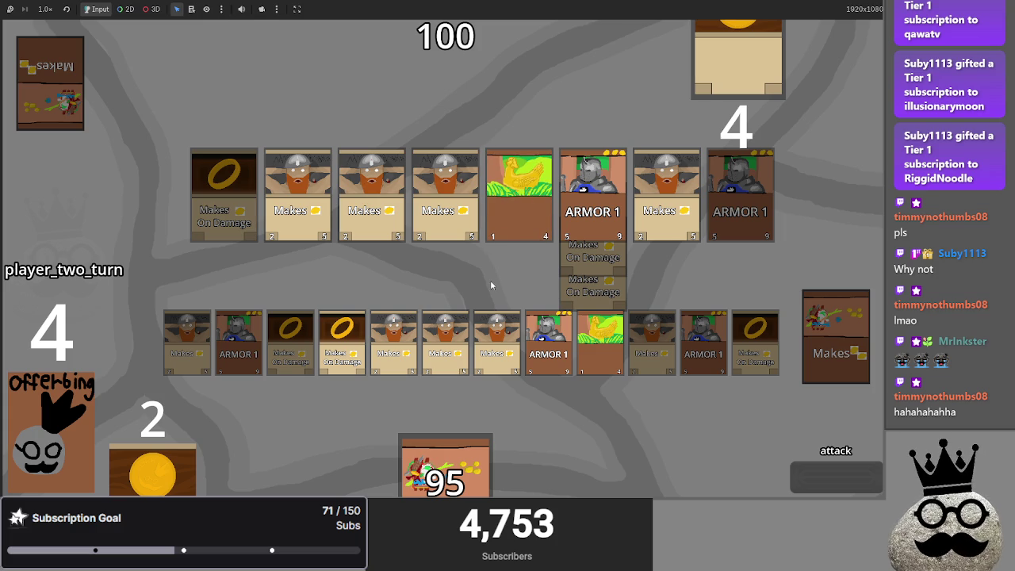
pyautogui.hotkey('alt', 'Tab')
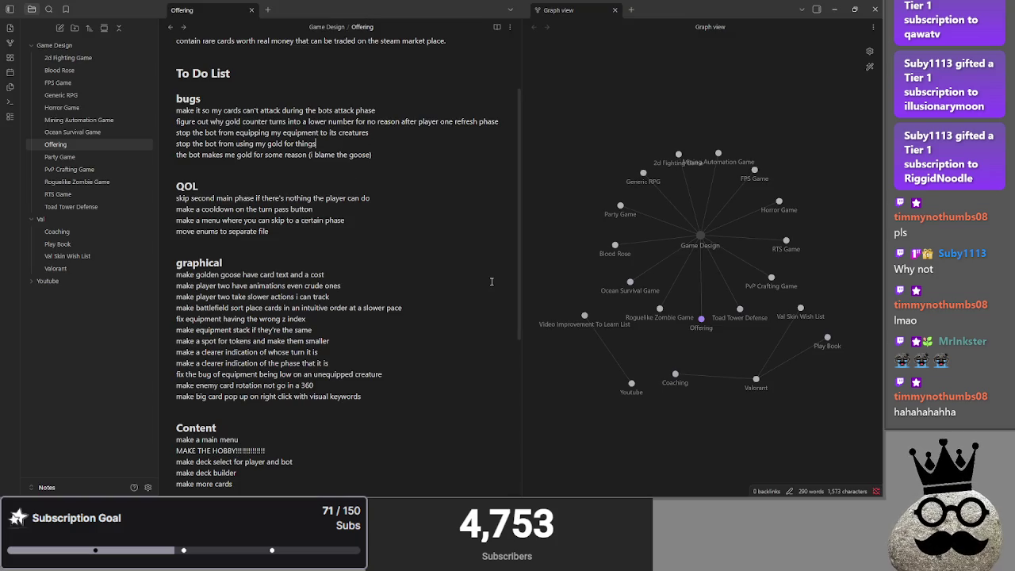
# Select the words 'blame' and 'goose' in the last bug line, then place the caret after the gold entry
pyautogui.doubleClick(325, 154)
pyautogui.click(354, 151)
pyautogui.doubleClick(361, 155)
pyautogui.moveTo(350, 155); pyautogui.dragTo(346, 155)
pyautogui.click(360, 150)
pyautogui.doubleClick(359, 155)
pyautogui.click(360, 153)
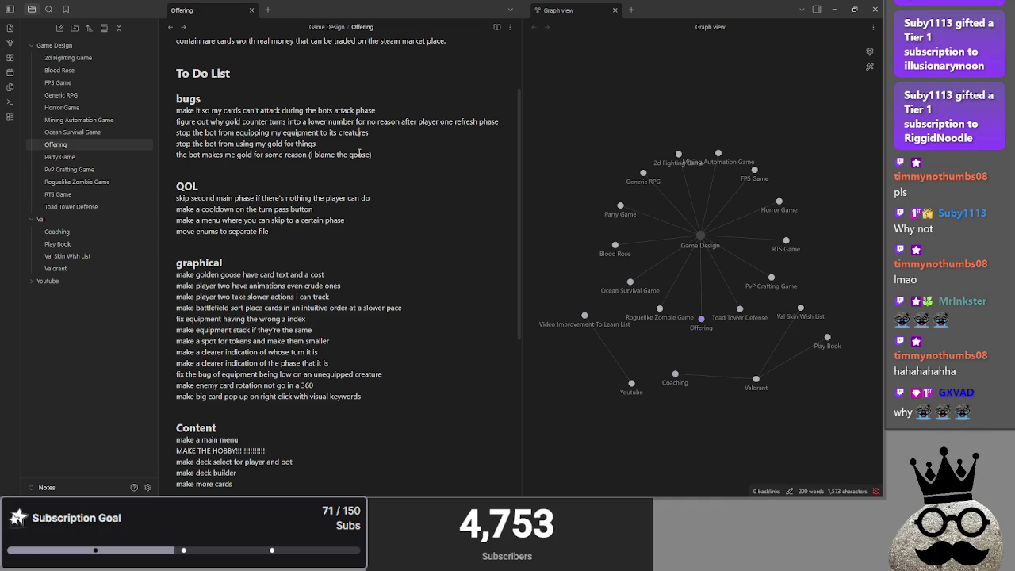
pyautogui.click(361, 143)
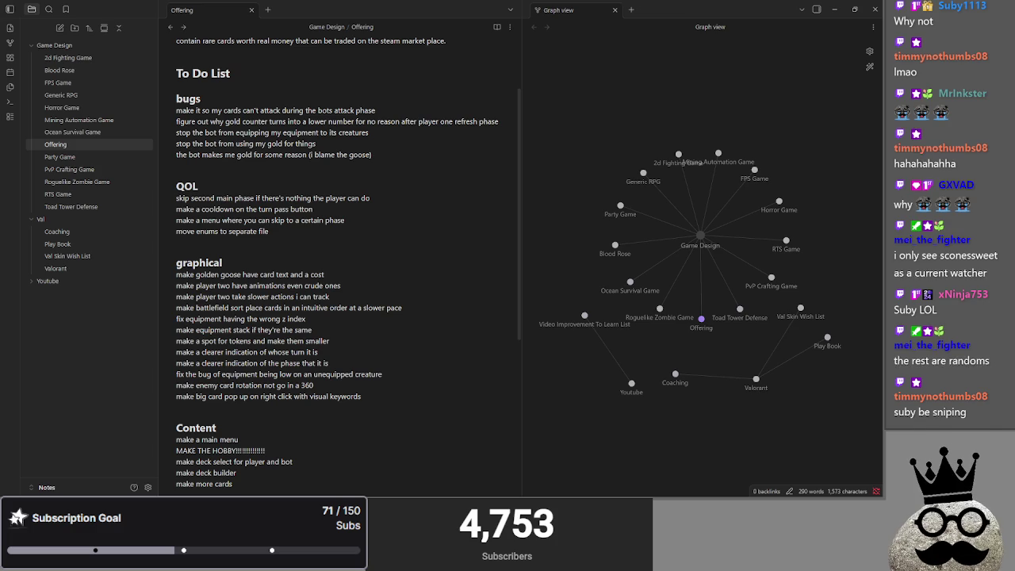
# Cycle through the open windows to bring up the stream chat over the note
pyautogui.hotkey('alt', 'Tab')
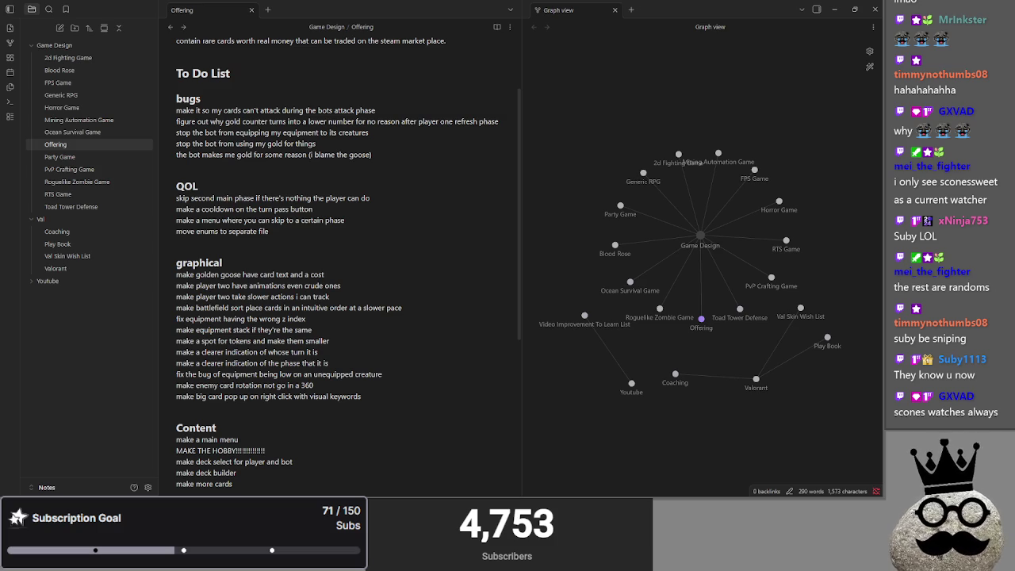
pyautogui.hotkey('alt', 'Tab')
pyautogui.hotkey('alt', 'Tab')
pyautogui.hotkey('alt', 'Tab')
pyautogui.hotkey('alt', 'Tab')
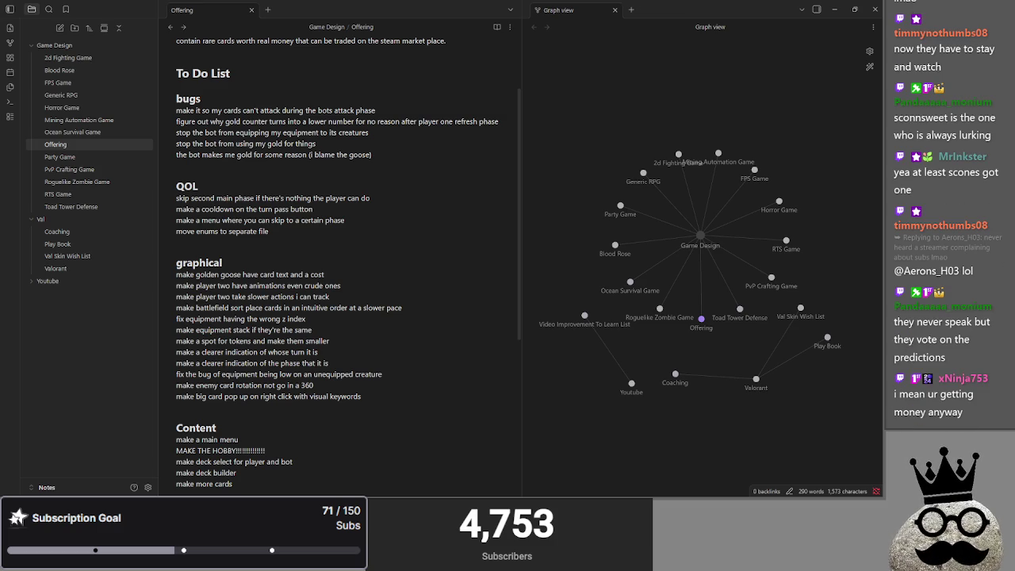
pyautogui.hotkey('alt', 'Tab')
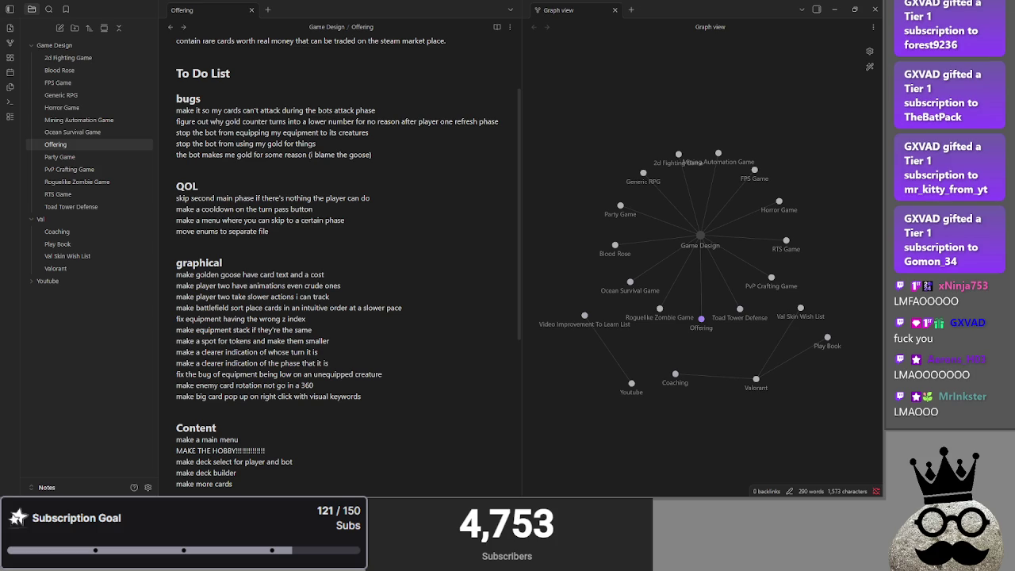
pyautogui.hotkey('alt', 'Tab')
pyautogui.hotkey('alt', 'Tab')
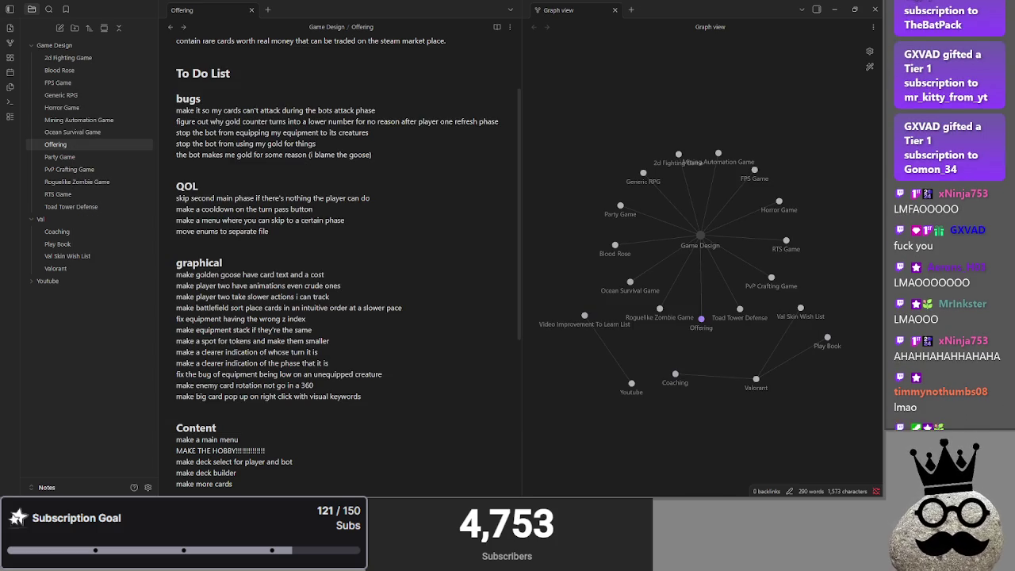
pyautogui.hotkey('alt', 'Tab')
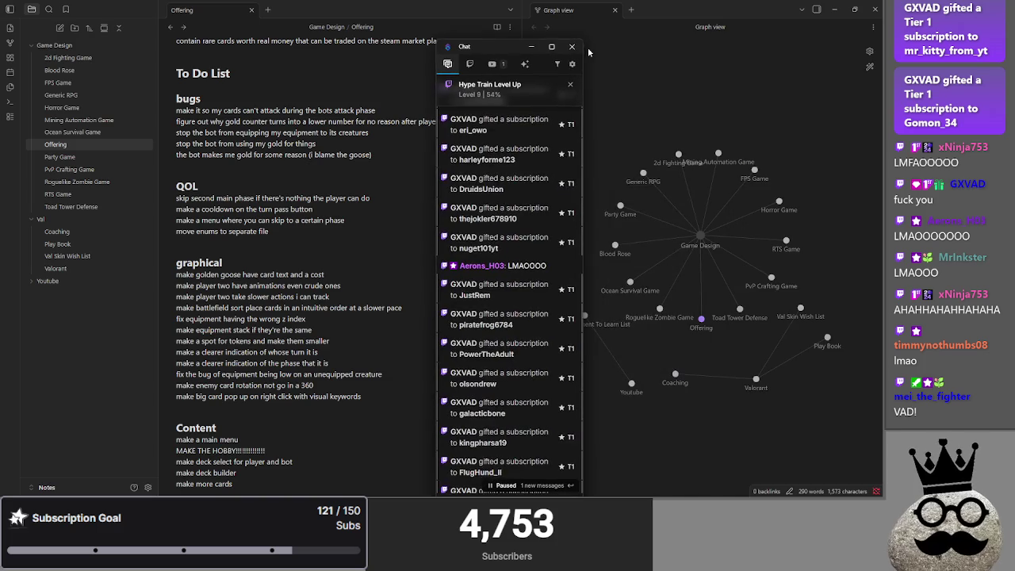
# Maximize the chat window and scroll the feed down to the newest messages
pyautogui.doubleClick(587, 47)
pyautogui.scroll(3, 549, 203)
pyautogui.scroll(-3, 366, 237)
pyautogui.scroll(-3, 366, 238)
pyautogui.scroll(-3, 362, 240)
pyautogui.scroll(5, 362, 240)
pyautogui.scroll(2, 306, 272)
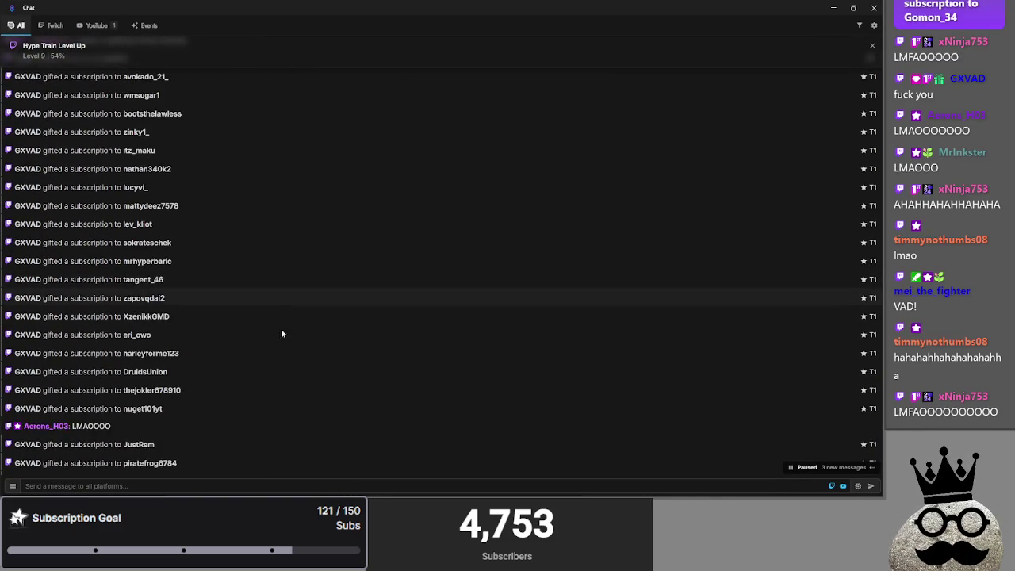
pyautogui.scroll(2, 295, 295)
pyautogui.scroll(-1, 245, 390)
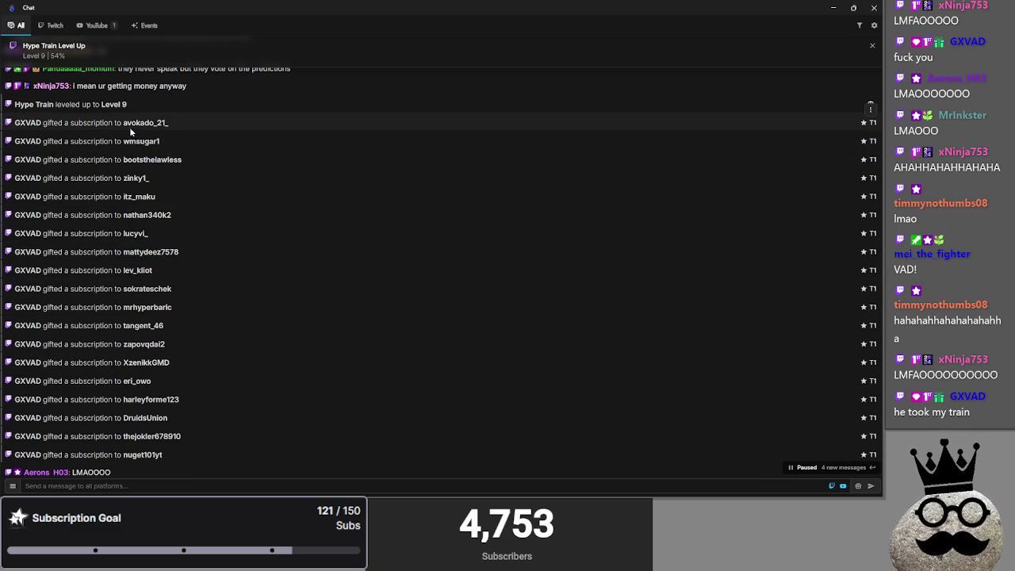
pyautogui.scroll(-2, 178, 230)
pyautogui.scroll(-3, 179, 232)
pyautogui.scroll(-1, 180, 238)
pyautogui.scroll(-1, 180, 238)
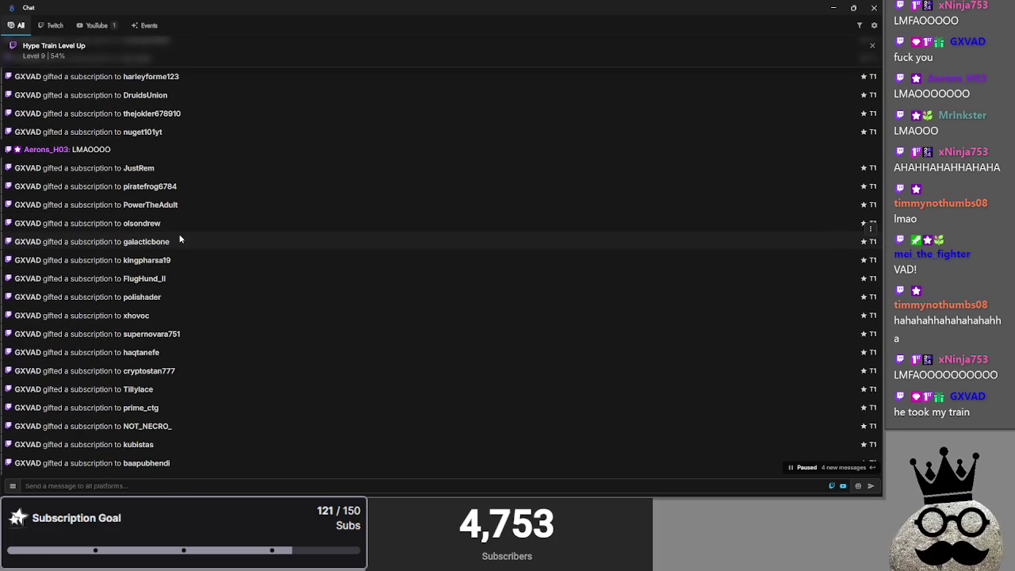
pyautogui.scroll(-1, 174, 214)
pyautogui.scroll(-1, 159, 254)
pyautogui.scroll(-1, 156, 266)
pyautogui.scroll(-1, 162, 260)
pyautogui.scroll(-2, 183, 254)
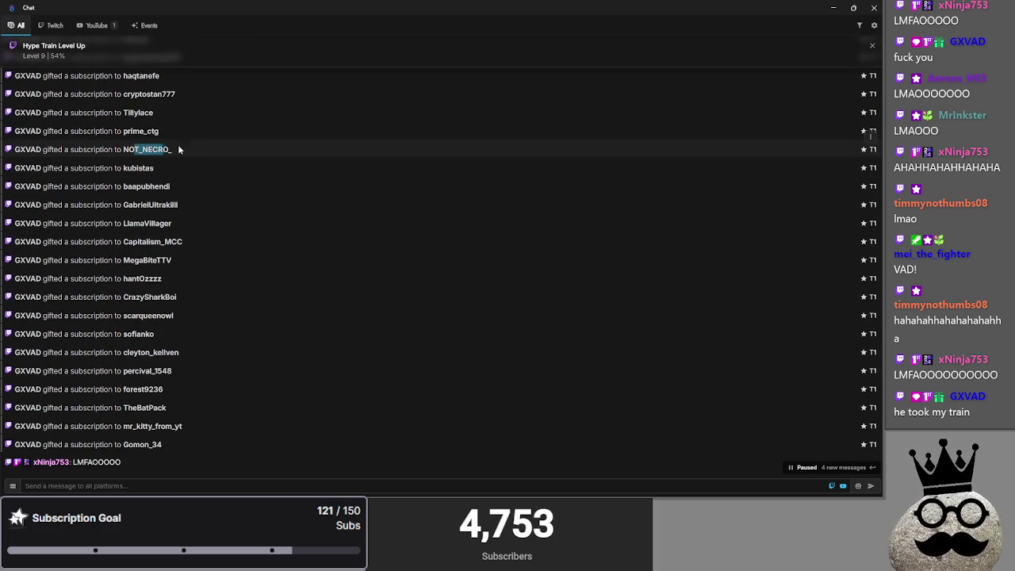
# Highlight several gifted viewers' names in the chat, then clear the selection
pyautogui.moveTo(137, 187); pyautogui.dragTo(238, 194)
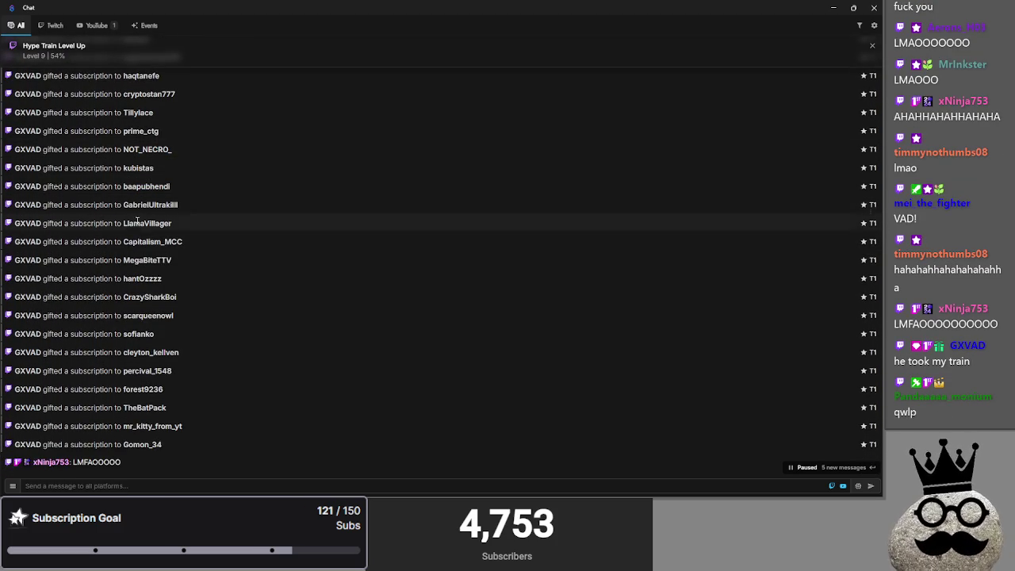
pyautogui.moveTo(128, 223); pyautogui.dragTo(191, 224)
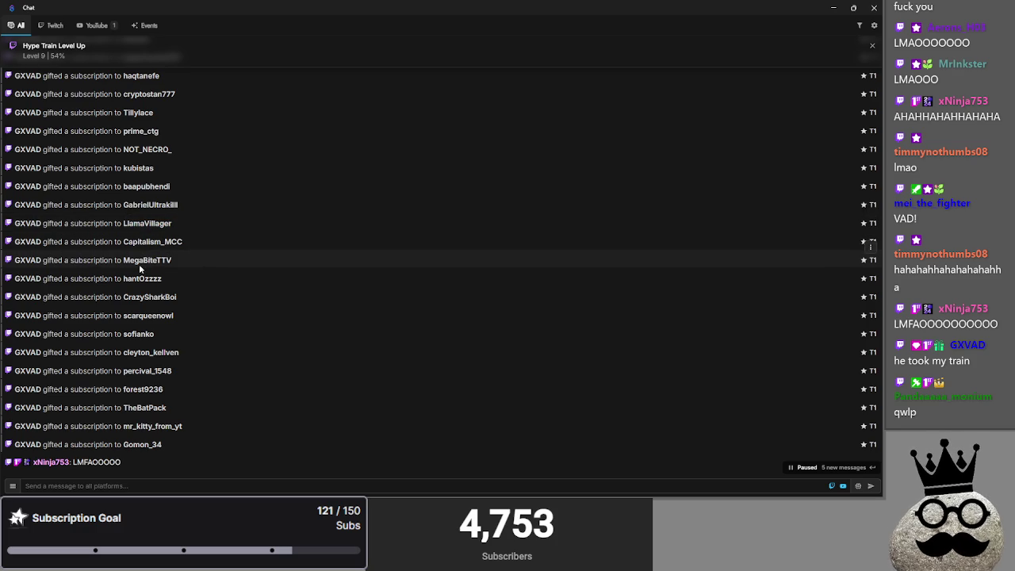
pyautogui.moveTo(124, 279); pyautogui.dragTo(208, 281)
pyautogui.moveTo(124, 297); pyautogui.dragTo(250, 293)
pyautogui.click(251, 293)
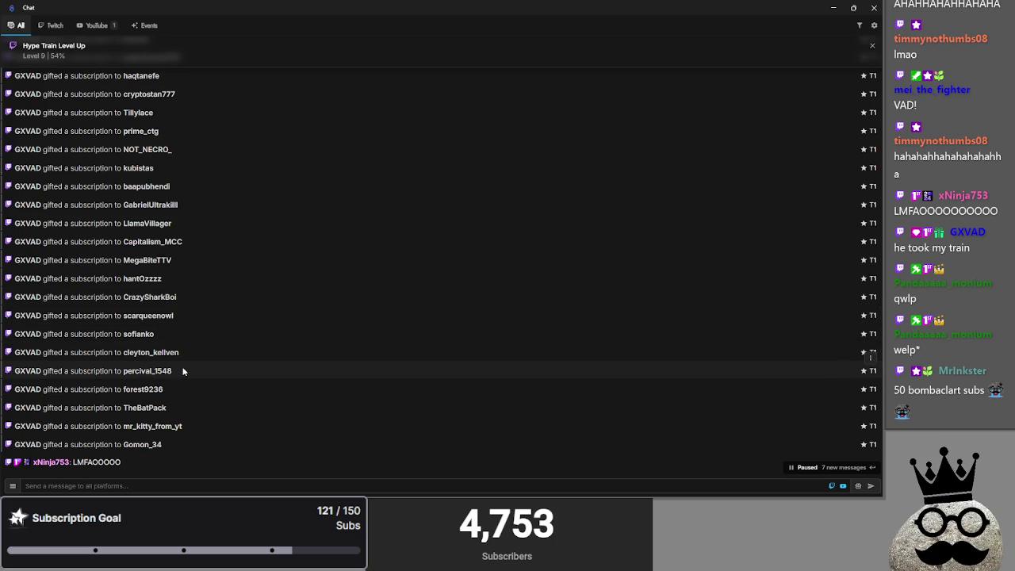
# Open a chatter's viewer card showing their recent message history
pyautogui.scroll(-1, 186, 371)
pyautogui.scroll(-5, 186, 371)
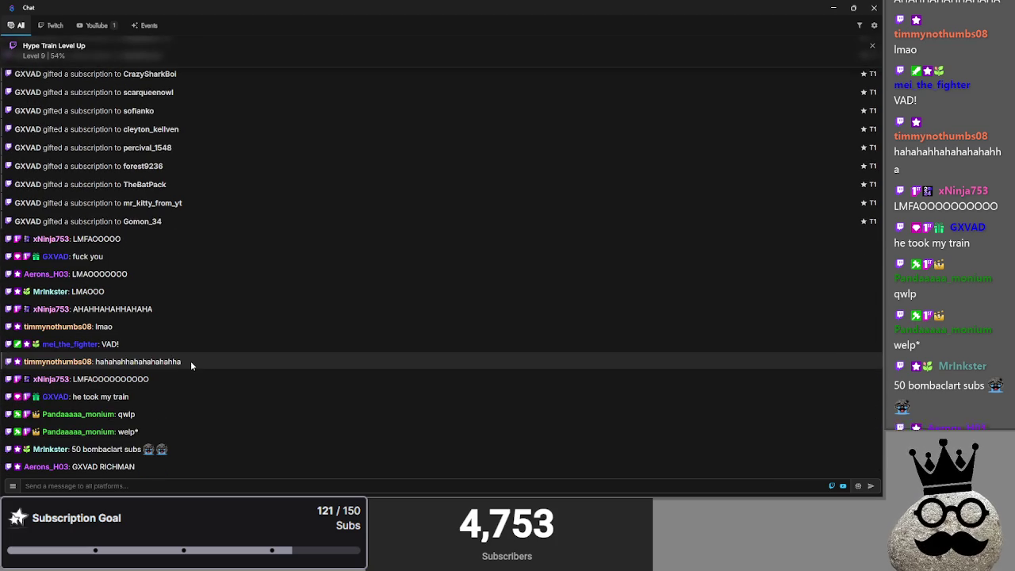
pyautogui.moveTo(317, 449)
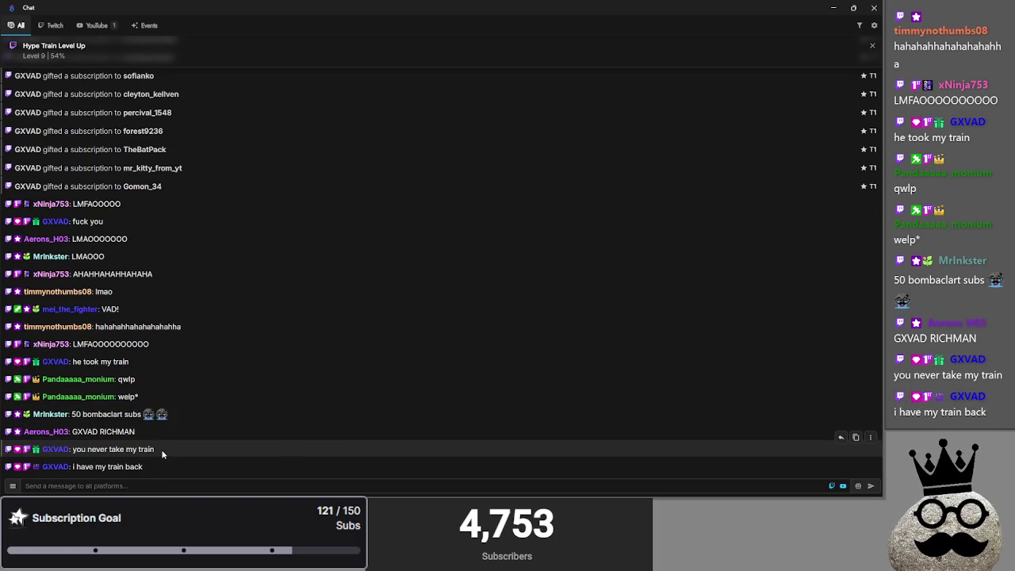
pyautogui.click(56, 449)
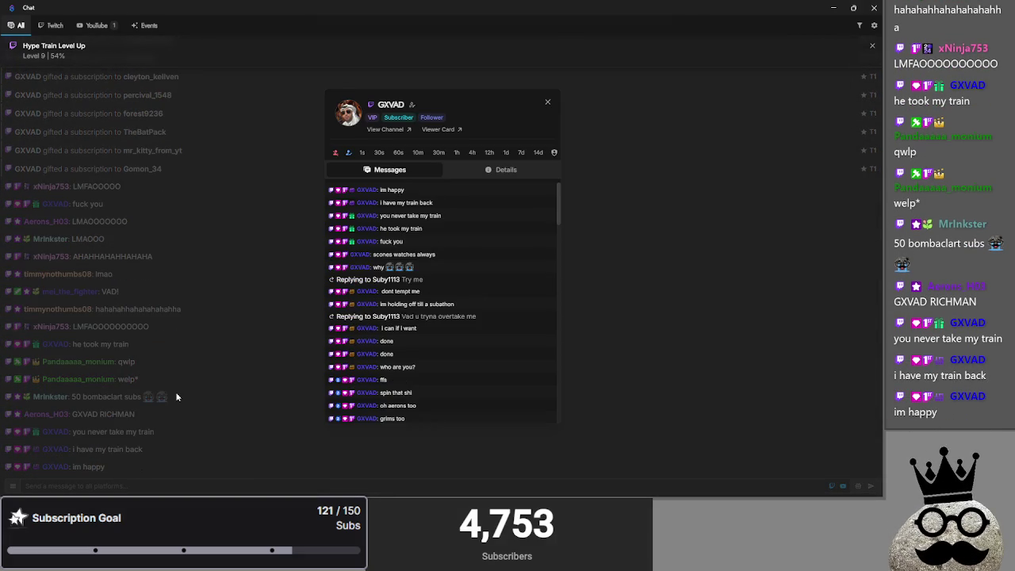
pyautogui.click(176, 396)
pyautogui.moveTo(38, 449)
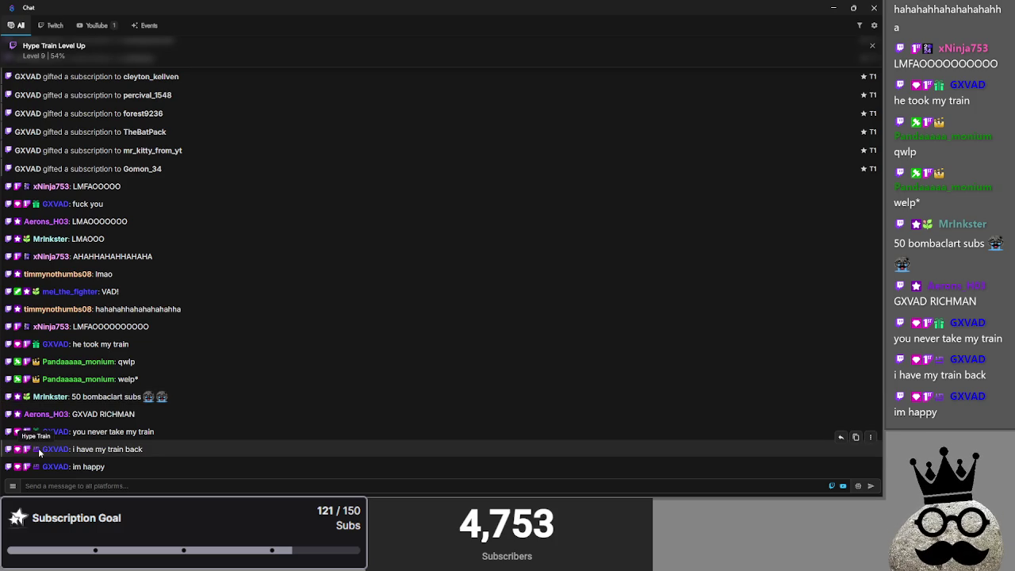
pyautogui.scroll(5, 64, 396)
pyautogui.scroll(5, 79, 357)
pyautogui.scroll(3, 91, 337)
pyautogui.scroll(-10, 93, 337)
pyautogui.scroll(-3, 102, 343)
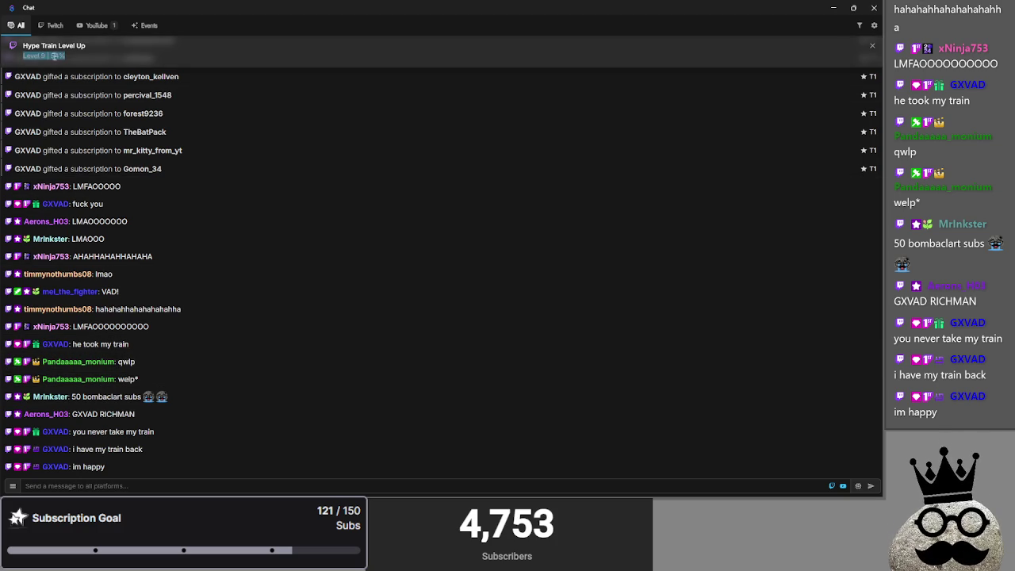
pyautogui.moveTo(180, 344)
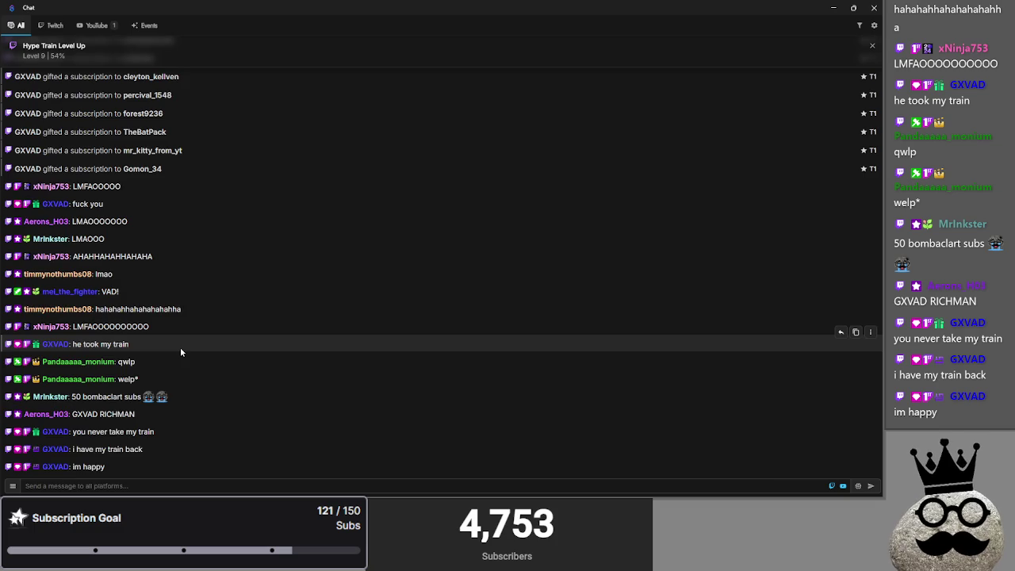
pyautogui.scroll(3, 180, 349)
pyautogui.scroll(2, 177, 360)
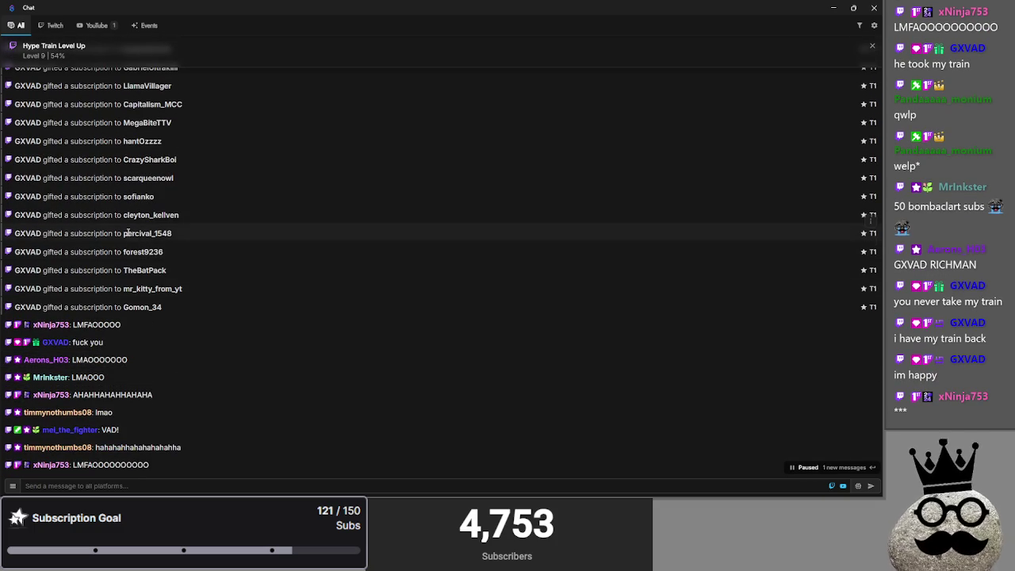
pyautogui.scroll(-5, 181, 366)
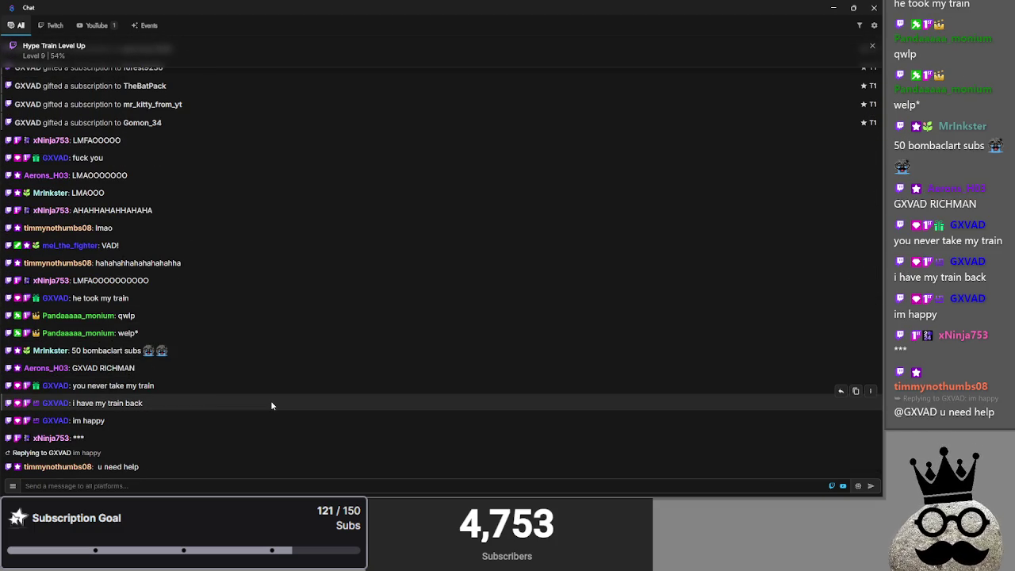
pyautogui.moveTo(271, 403)
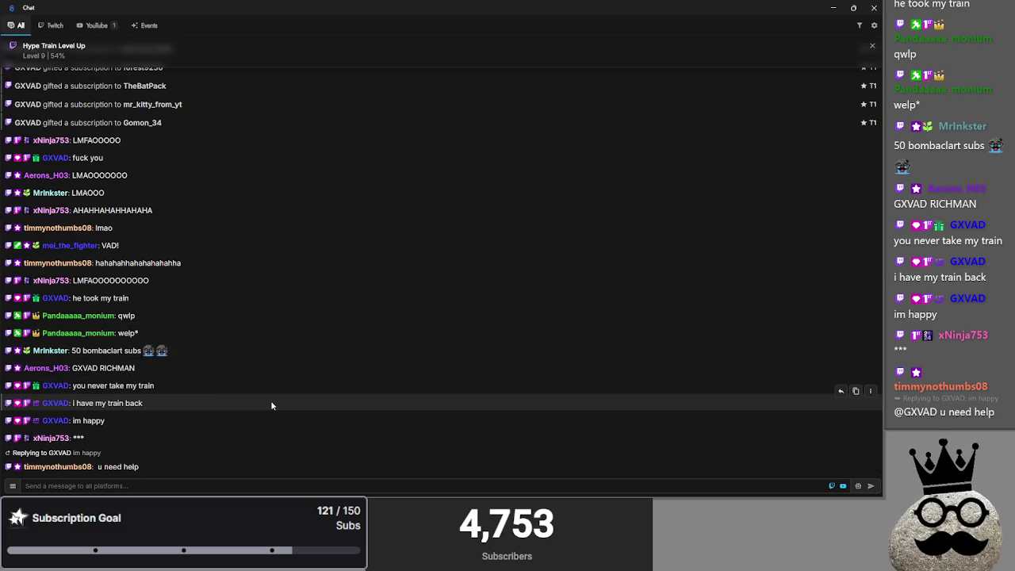
pyautogui.scroll(3, 270, 400)
pyautogui.scroll(3, 272, 407)
pyautogui.scroll(3, 274, 407)
pyautogui.scroll(3, 275, 407)
pyautogui.hotkey('alt', 'Tab')
pyautogui.hotkey('alt', 'Tab')
pyautogui.hotkey('alt', 'Tab')
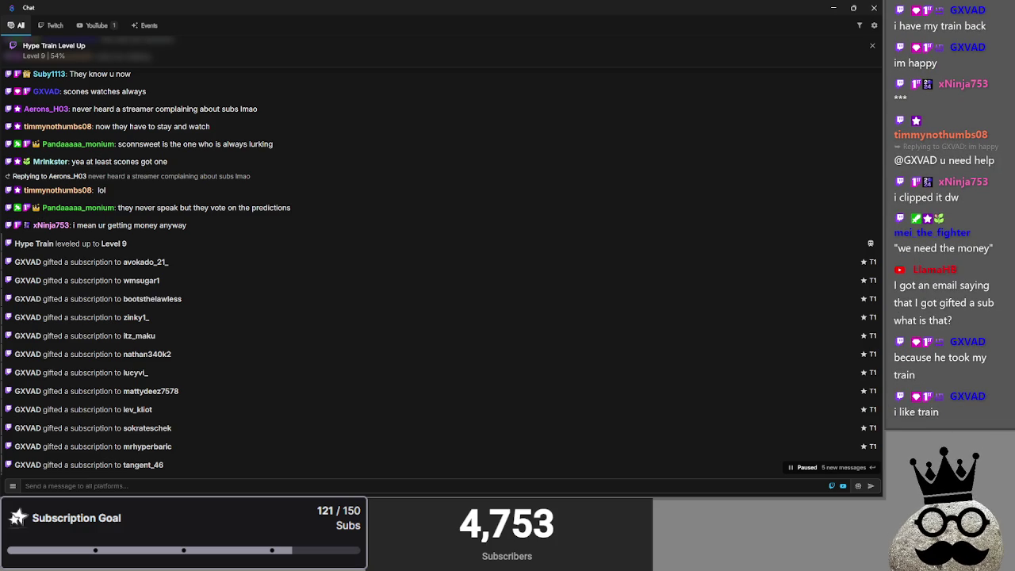
pyautogui.scroll(-5, 249, 403)
pyautogui.scroll(-5, 198, 393)
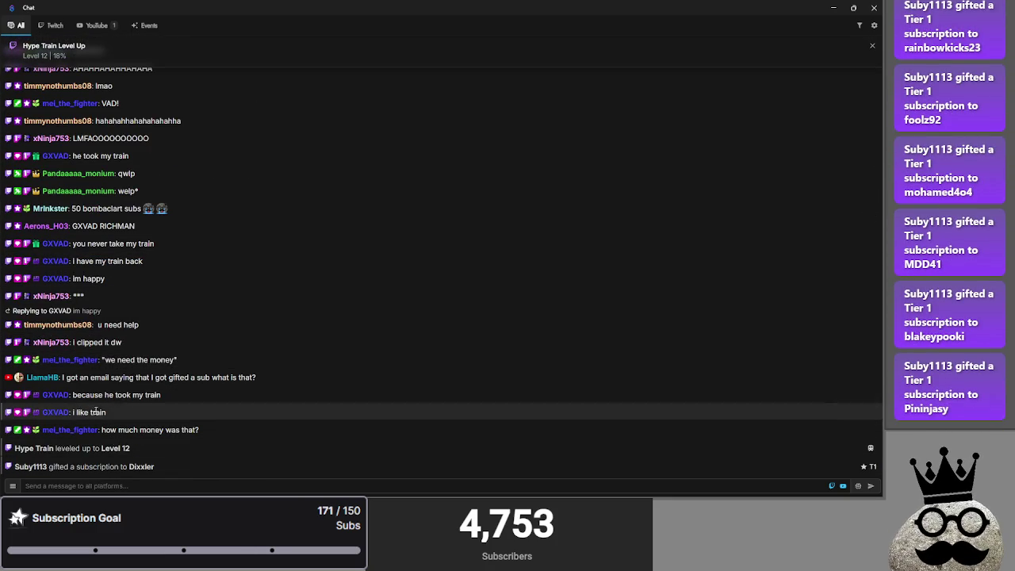
# Highlight the question about how much money, clear it, and glance through other windows
pyautogui.moveTo(111, 430); pyautogui.dragTo(264, 424)
pyautogui.click(265, 424)
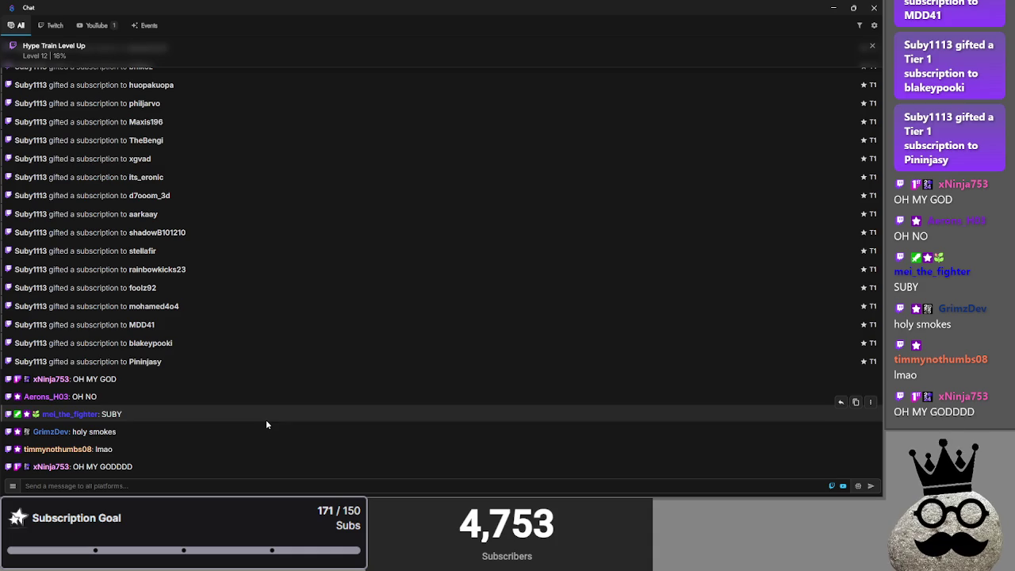
pyautogui.hotkey('alt', 'Tab')
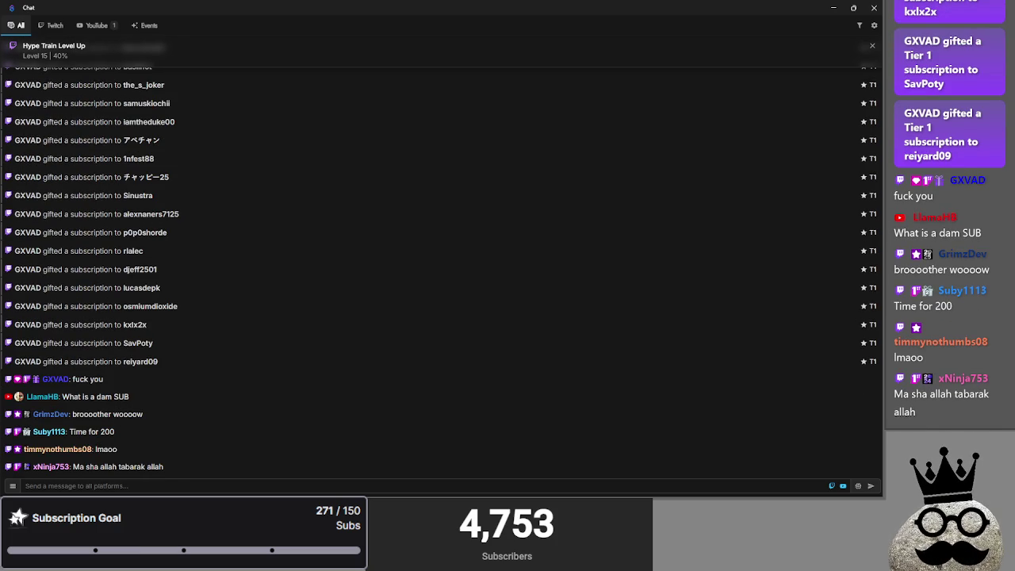
pyautogui.moveTo(153, 398)
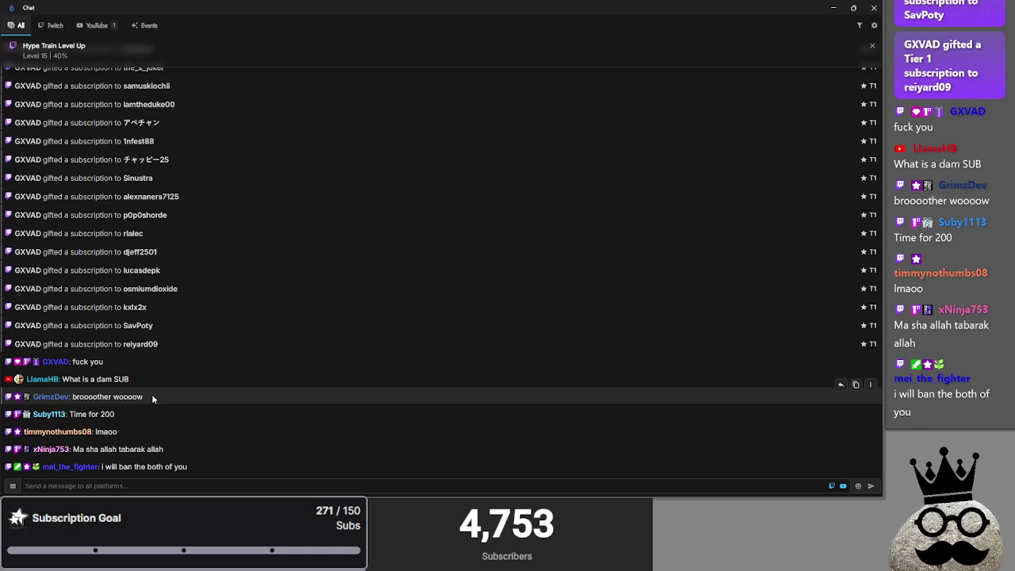
# Highlight part of the excited reply, clear it, and bring up the window grid
pyautogui.moveTo(159, 394)
pyautogui.mouseDown()
pyautogui.moveTo(86, 395)
pyautogui.moveTo(153, 401)
pyautogui.mouseUp()
pyautogui.click(153, 401)
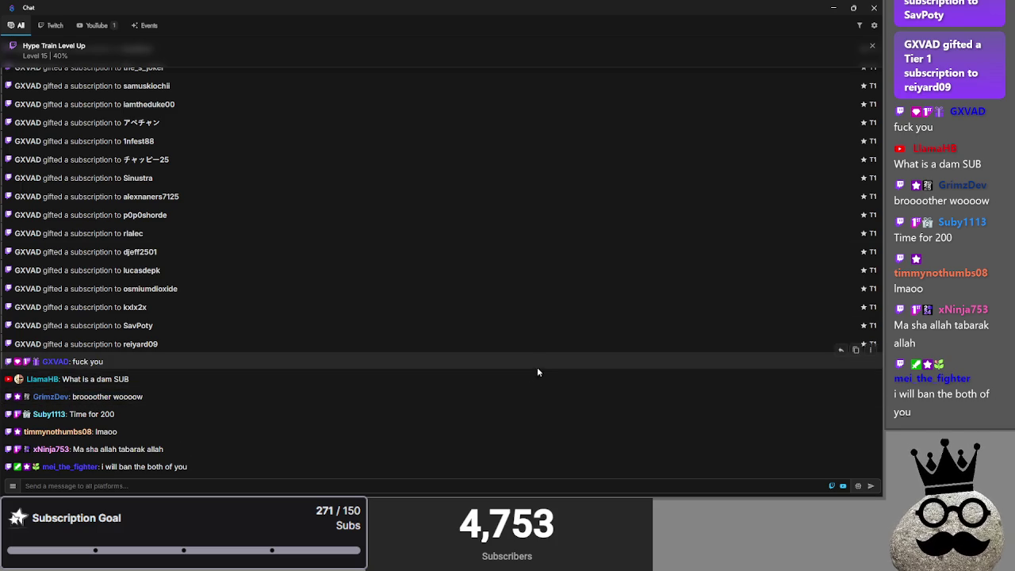
pyautogui.moveTo(414, 379)
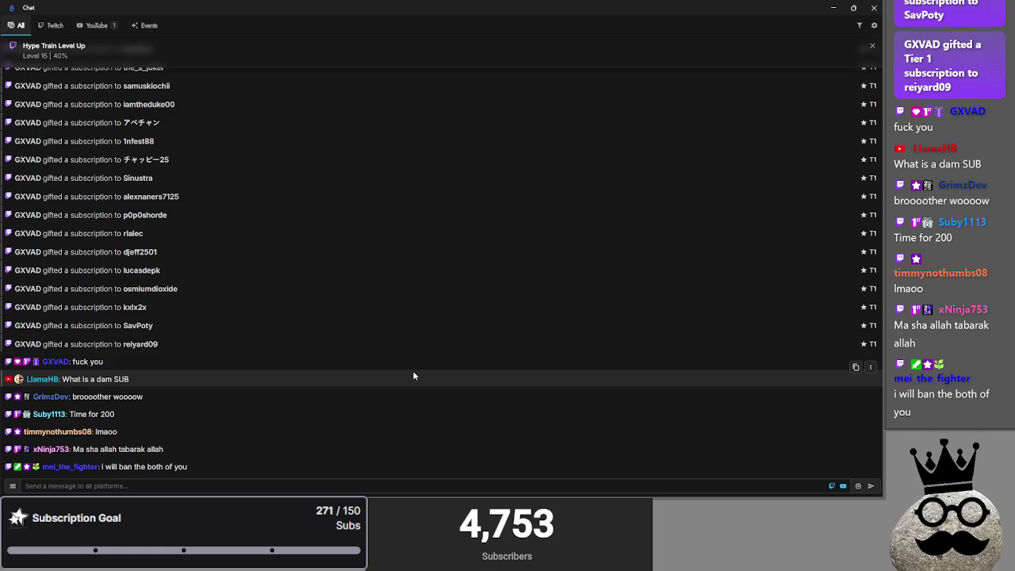
pyautogui.hotkey('alt', 'Tab')
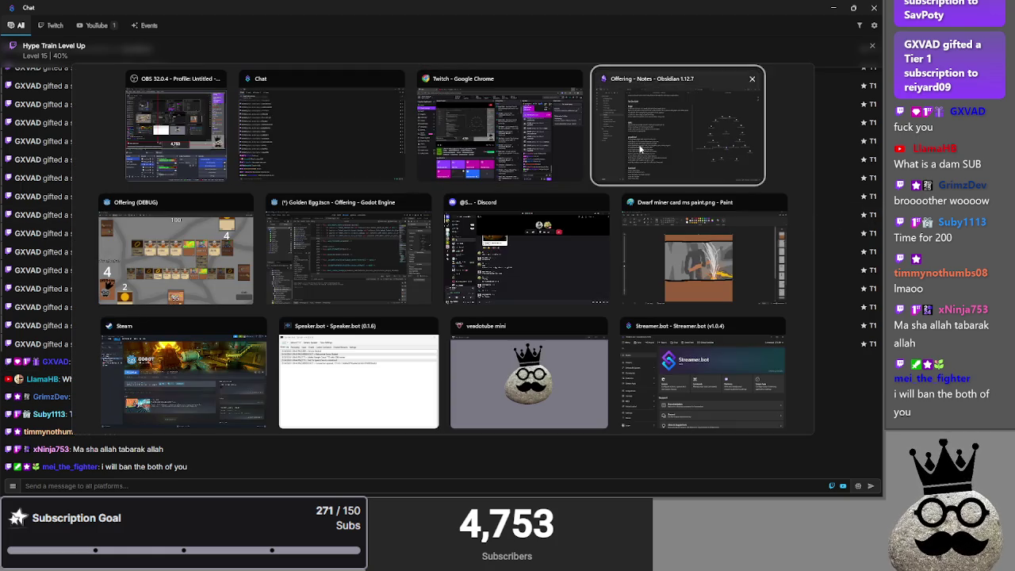
# Dismiss the window switcher and highlight the '300 bucks' and temptation/ads chat messages
pyautogui.click(640, 149)
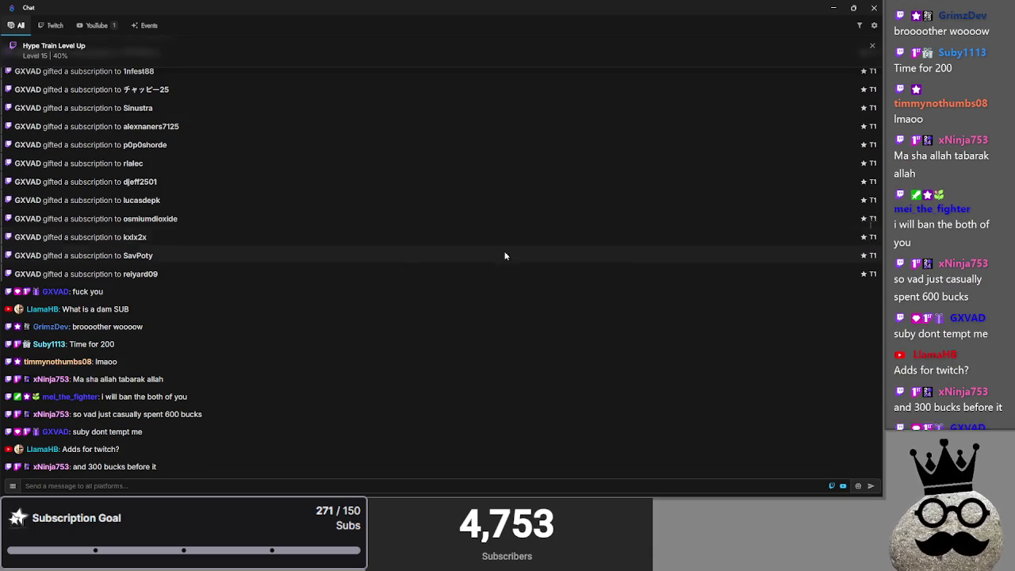
pyautogui.moveTo(74, 449); pyautogui.dragTo(157, 449)
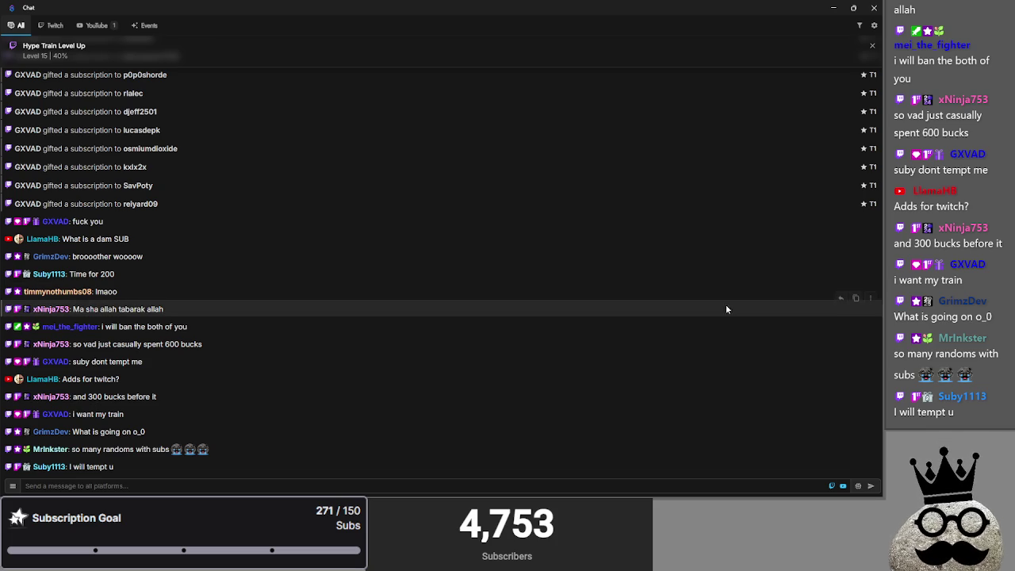
pyautogui.moveTo(88, 396); pyautogui.dragTo(183, 396)
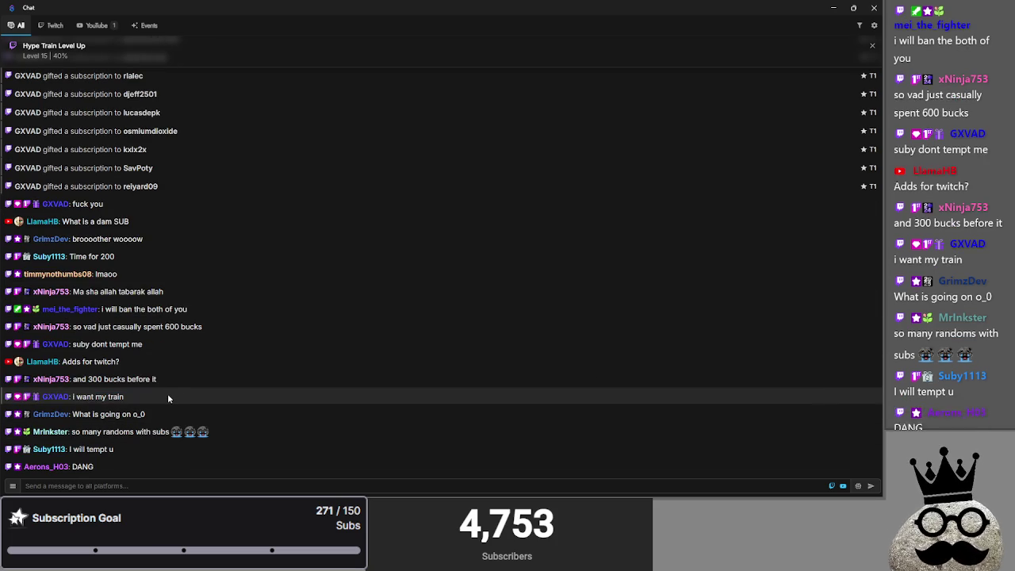
pyautogui.click(185, 381)
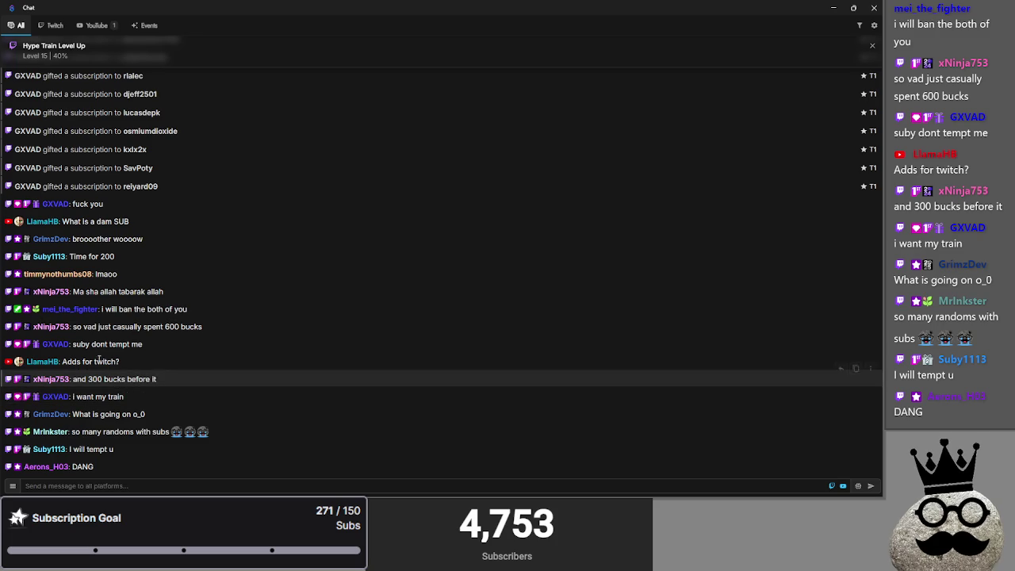
pyautogui.moveTo(73, 345); pyautogui.dragTo(121, 362)
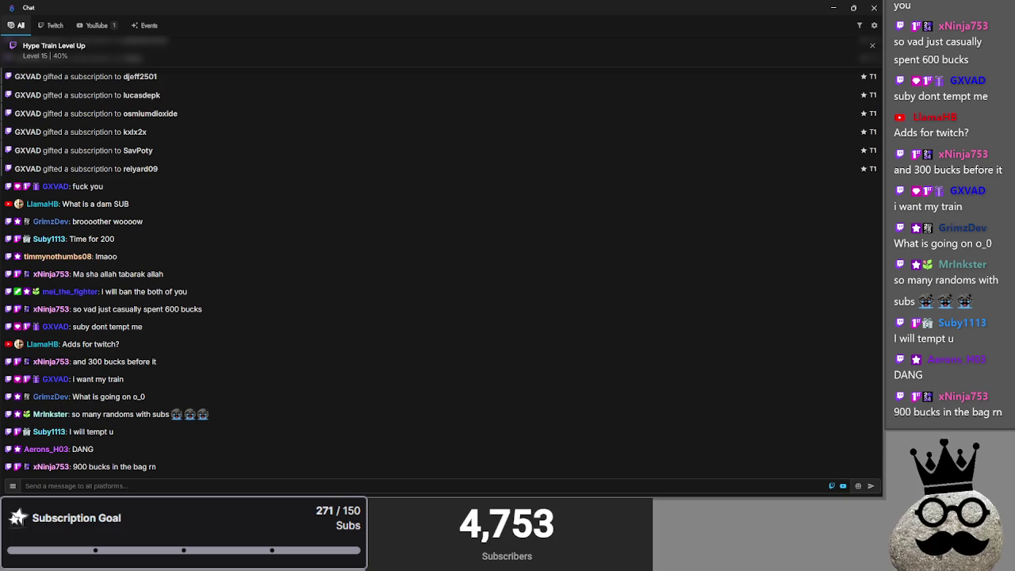
pyautogui.scroll(2, 284, 332)
# Scroll up and down through the list of gifted subscriptions in the chat
pyautogui.scroll(5, 280, 329)
pyautogui.scroll(2, 277, 334)
pyautogui.scroll(4, 277, 334)
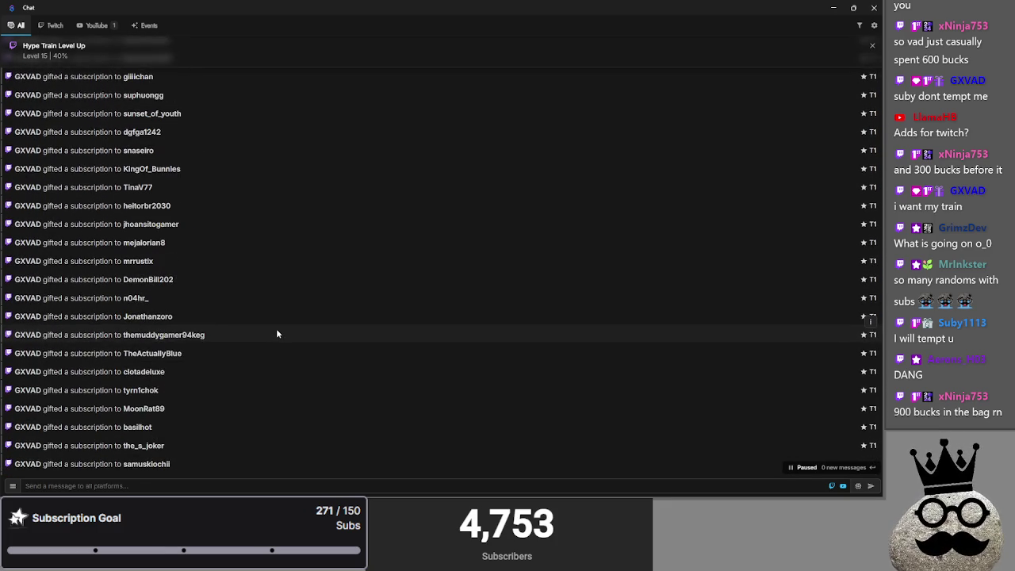
pyautogui.scroll(1, 276, 334)
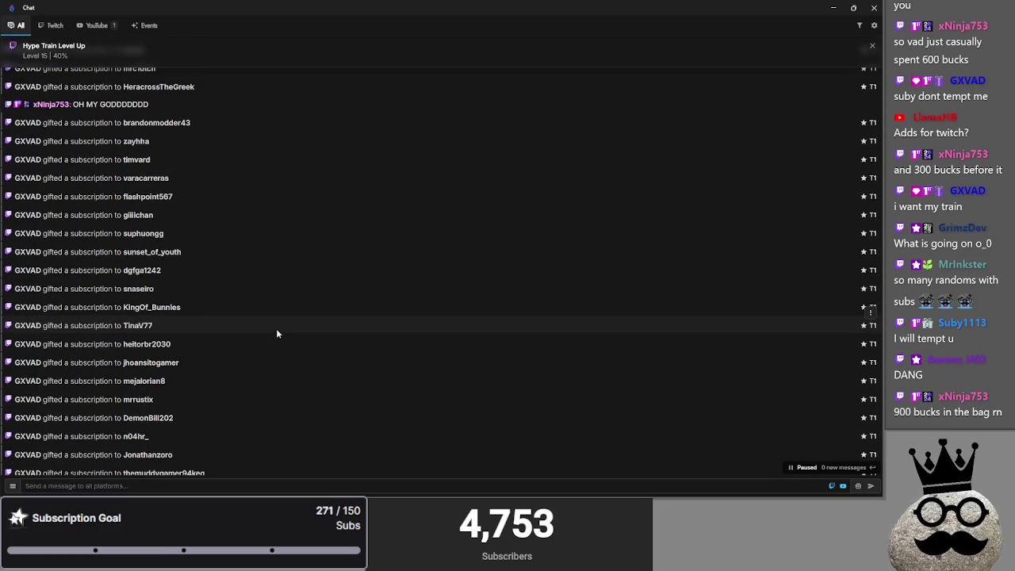
pyautogui.scroll(-3, 276, 334)
pyautogui.scroll(-4, 277, 334)
pyautogui.scroll(-3, 277, 334)
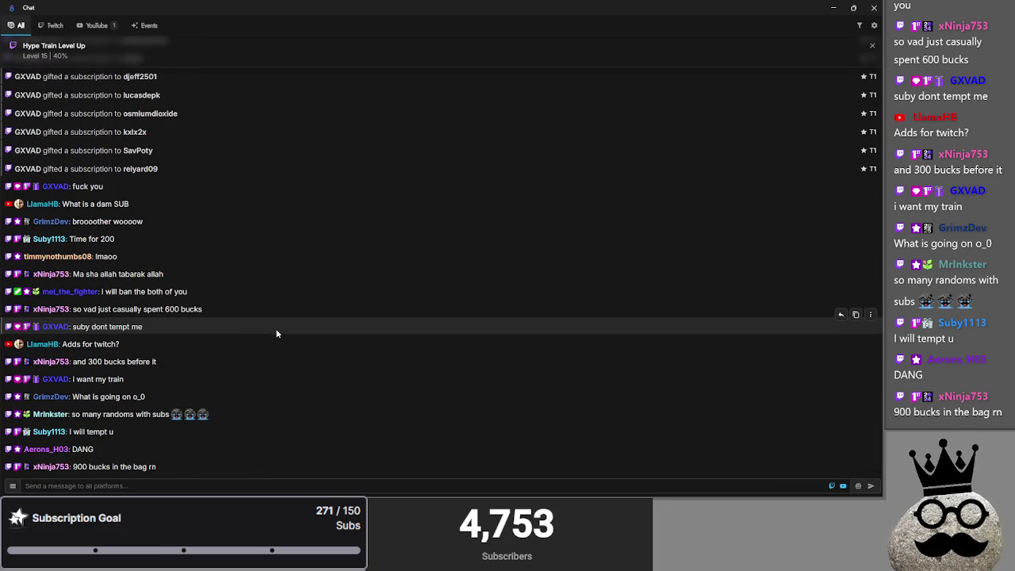
pyautogui.scroll(5, 277, 333)
pyautogui.scroll(3, 277, 334)
pyautogui.scroll(3, 277, 334)
pyautogui.scroll(3, 277, 334)
pyautogui.scroll(3, 277, 334)
pyautogui.scroll(3, 277, 334)
pyautogui.scroll(3, 277, 334)
pyautogui.scroll(3, 277, 334)
pyautogui.scroll(3, 276, 334)
pyautogui.scroll(3, 277, 334)
pyautogui.scroll(3, 277, 334)
pyautogui.scroll(3, 277, 334)
pyautogui.scroll(3, 277, 334)
pyautogui.scroll(3, 277, 334)
pyautogui.scroll(3, 277, 334)
pyautogui.scroll(3, 277, 334)
pyautogui.scroll(3, 277, 334)
pyautogui.scroll(-5, 277, 334)
pyautogui.scroll(-5, 277, 334)
pyautogui.scroll(-5, 276, 334)
pyautogui.scroll(-5, 275, 334)
pyautogui.scroll(1, 273, 336)
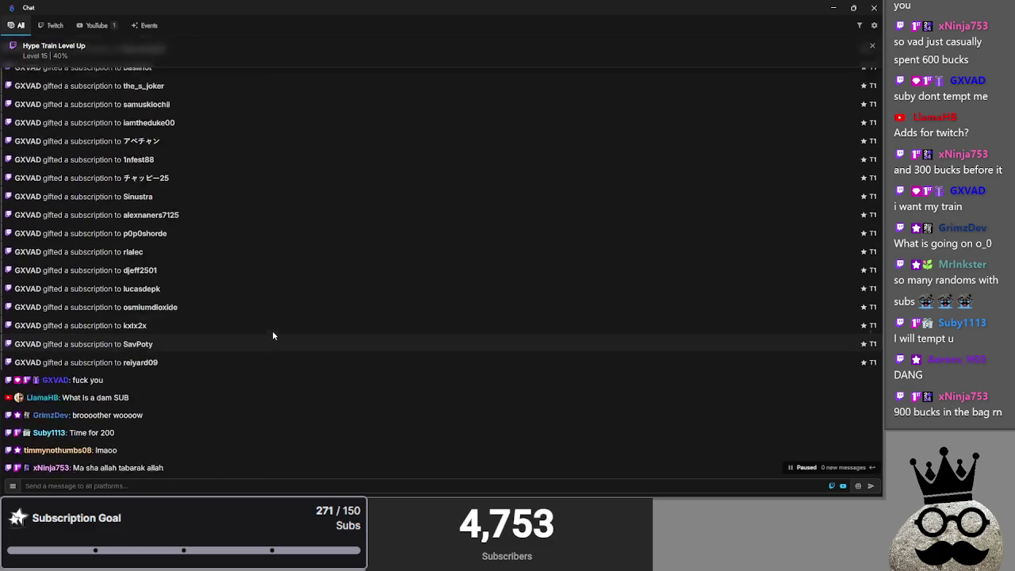
pyautogui.scroll(2, 272, 330)
pyautogui.scroll(3, 272, 330)
pyautogui.scroll(3, 272, 330)
pyautogui.scroll(-7, 270, 331)
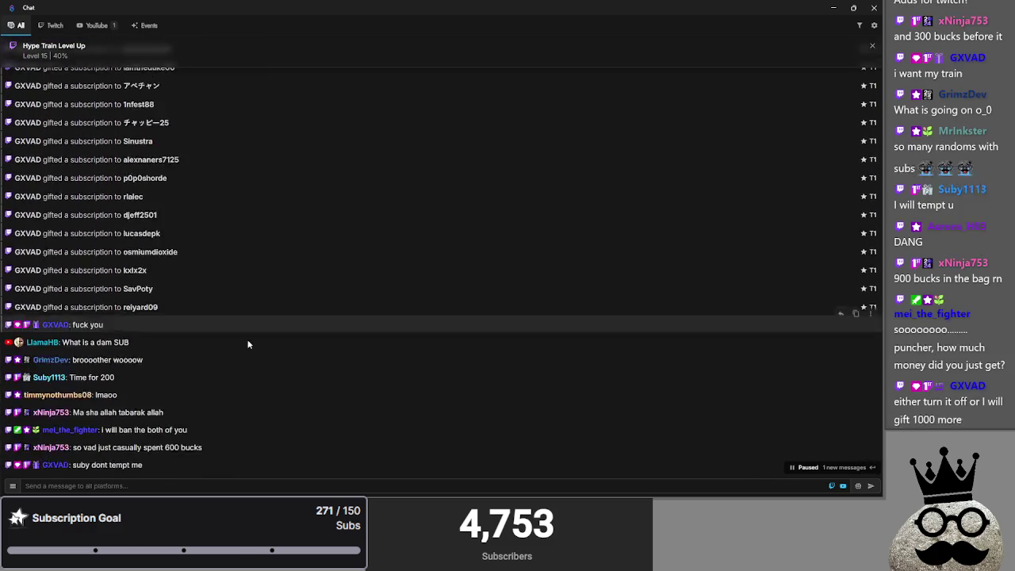
pyautogui.scroll(-5, 270, 336)
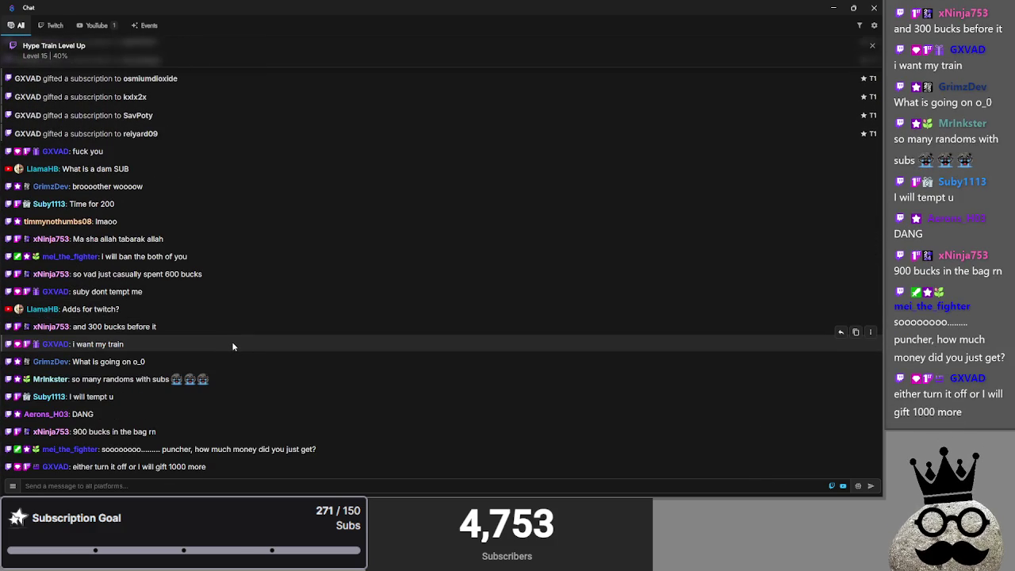
# Highlight the money question and its reply, then switch to the Twitch analytics dashboard
pyautogui.moveTo(129, 468); pyautogui.dragTo(247, 468)
pyautogui.click(247, 469)
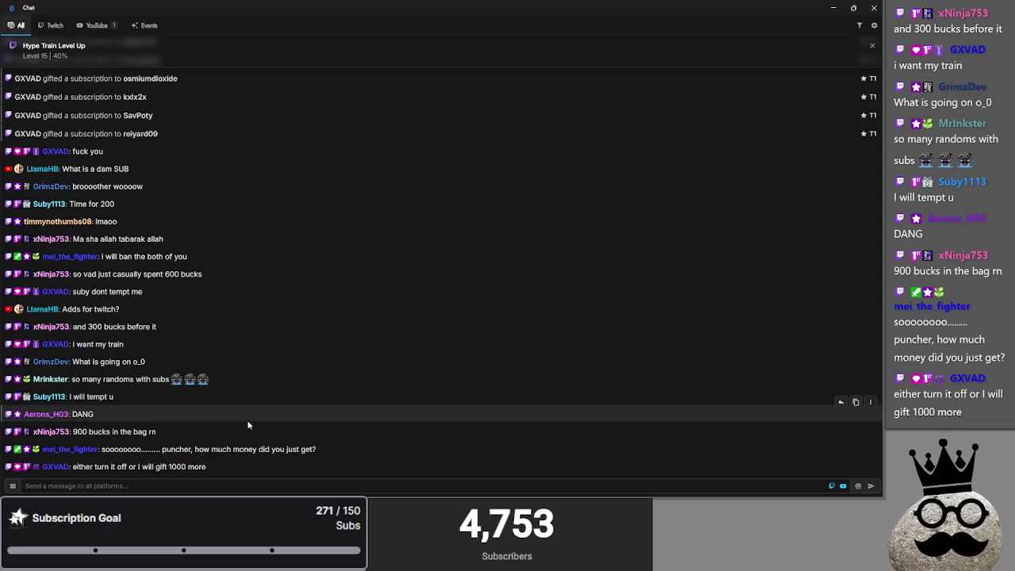
pyautogui.moveTo(210, 448); pyautogui.dragTo(207, 468)
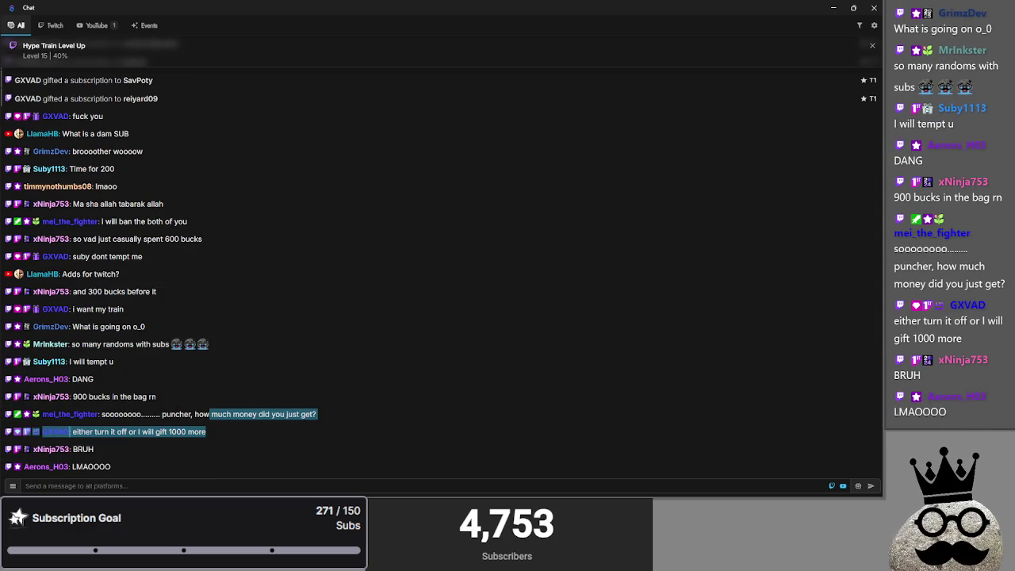
pyautogui.hotkey('alt', 'Tab')
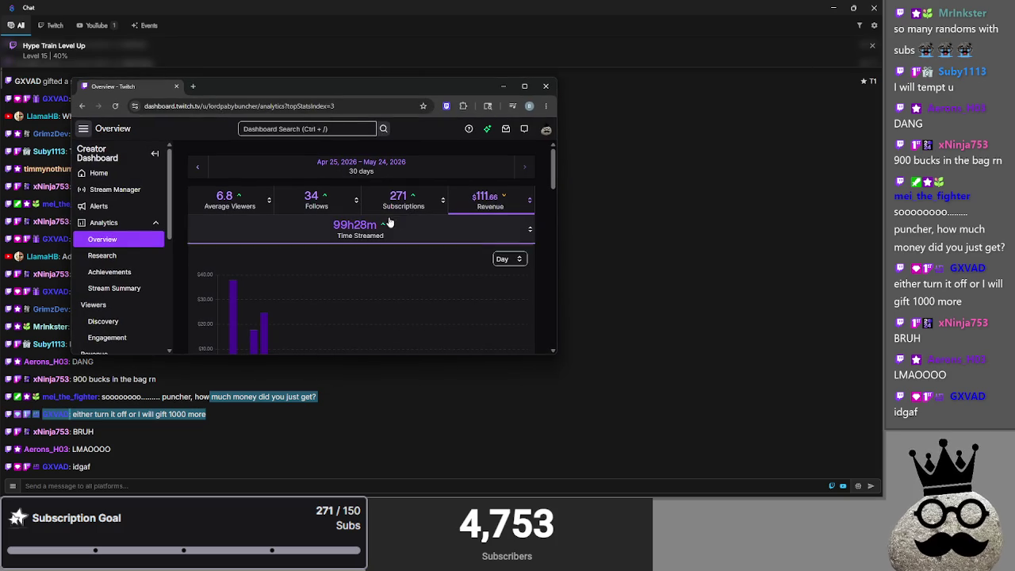
# Maximize the dashboard to view the Apr 25–May 24 revenue chart, then minimize it
pyautogui.click(523, 87)
pyautogui.moveTo(644, 276)
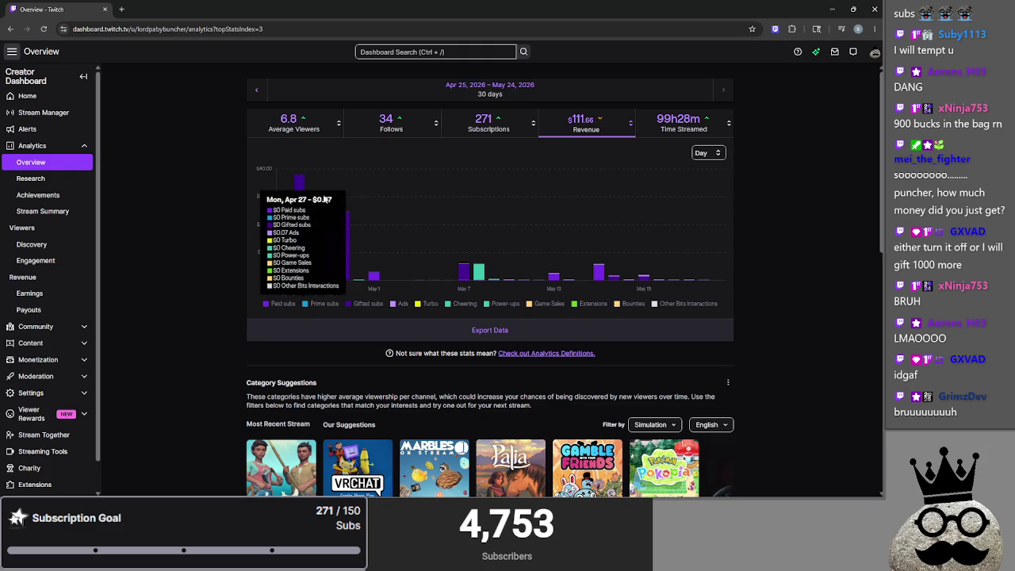
pyautogui.click(831, 8)
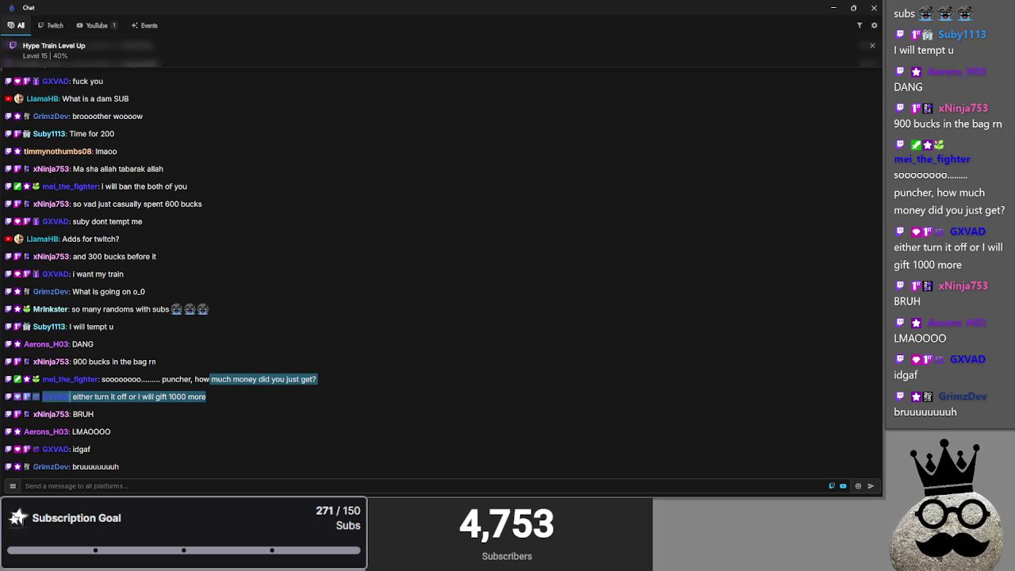
# Clear the highlighted chat messages and switch to the Offering note in Obsidian
pyautogui.click(322, 435)
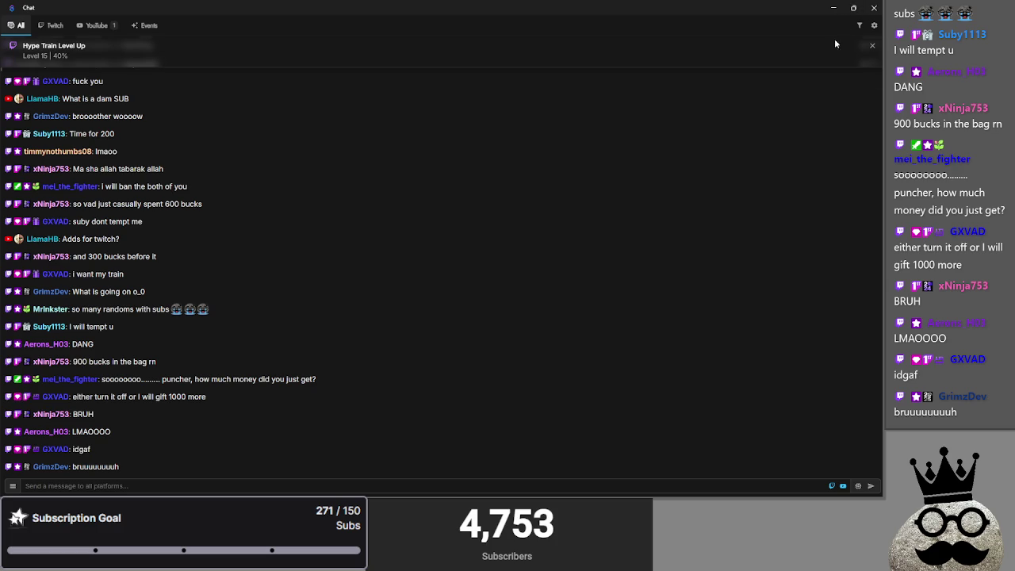
pyautogui.moveTo(499, 274)
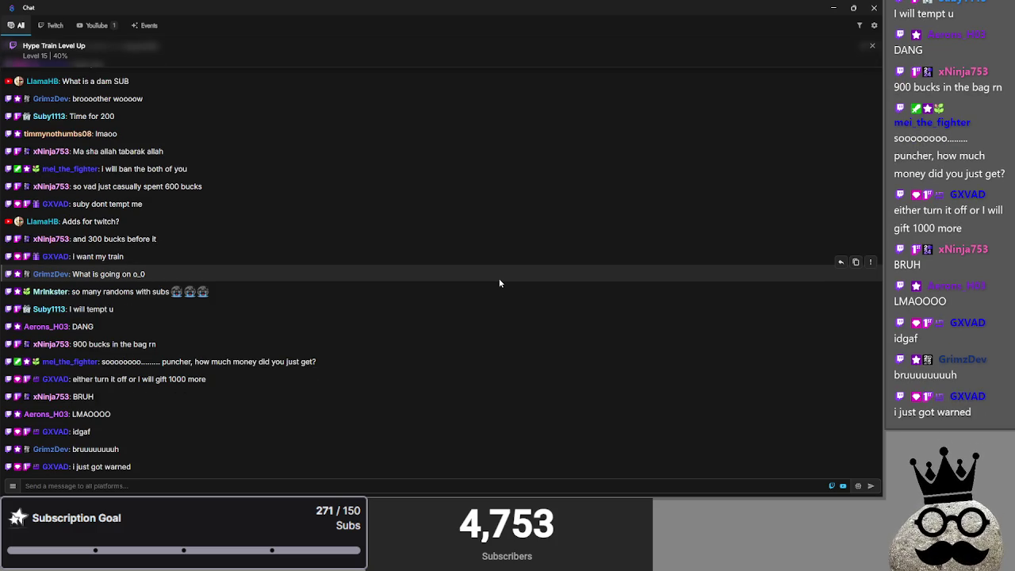
pyautogui.hotkey('alt', 'Tab')
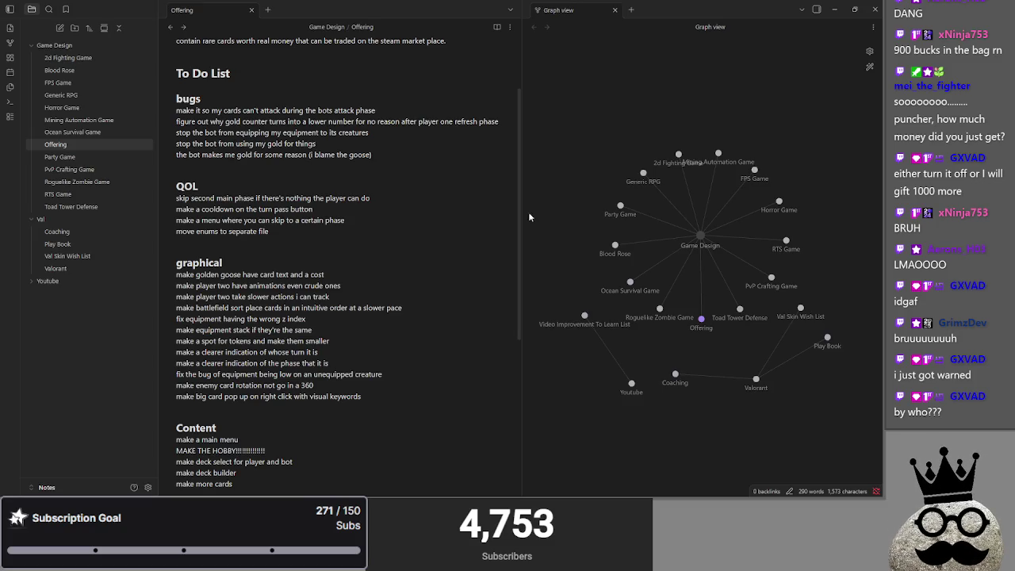
# Change the 'bugs' and 'graphical' headings to 'Bugs' and 'Graphical'
pyautogui.click(334, 227)
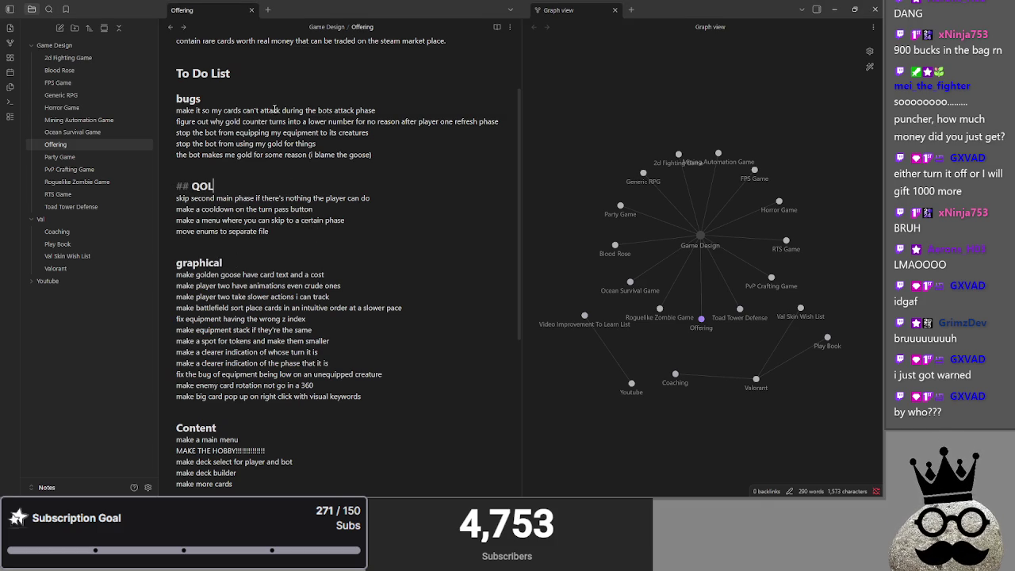
pyautogui.press('Down')
pyautogui.press('Down')
pyautogui.moveTo(188, 99)
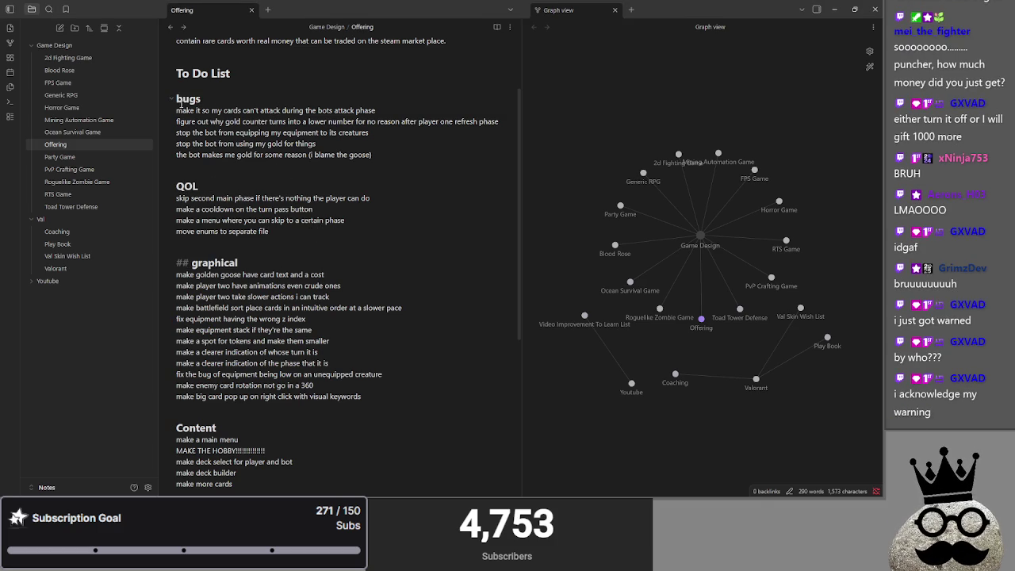
pyautogui.click(178, 98)
pyautogui.press('Delete')
pyautogui.write('B')
pyautogui.click(178, 262)
pyautogui.press('Delete')
pyautogui.write('G')
# Place the cursor after 'make more cards', then minimise Obsidian to reach the running game
pyautogui.press('Down')
pyautogui.press('Down')
pyautogui.press('Down')
pyautogui.press('Down')
pyautogui.press('Up')
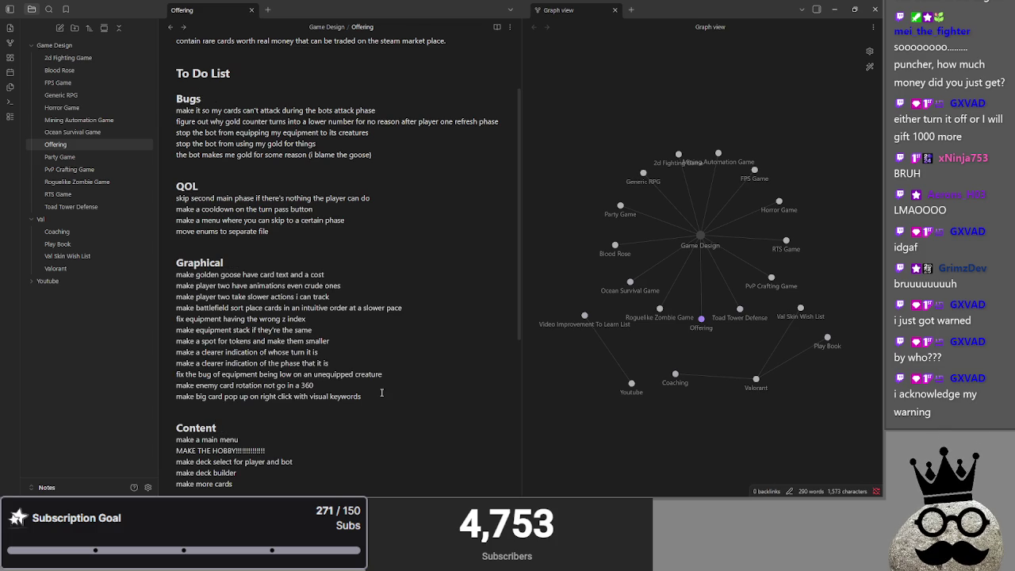
pyautogui.scroll(-4, 381, 393)
pyautogui.click(239, 312)
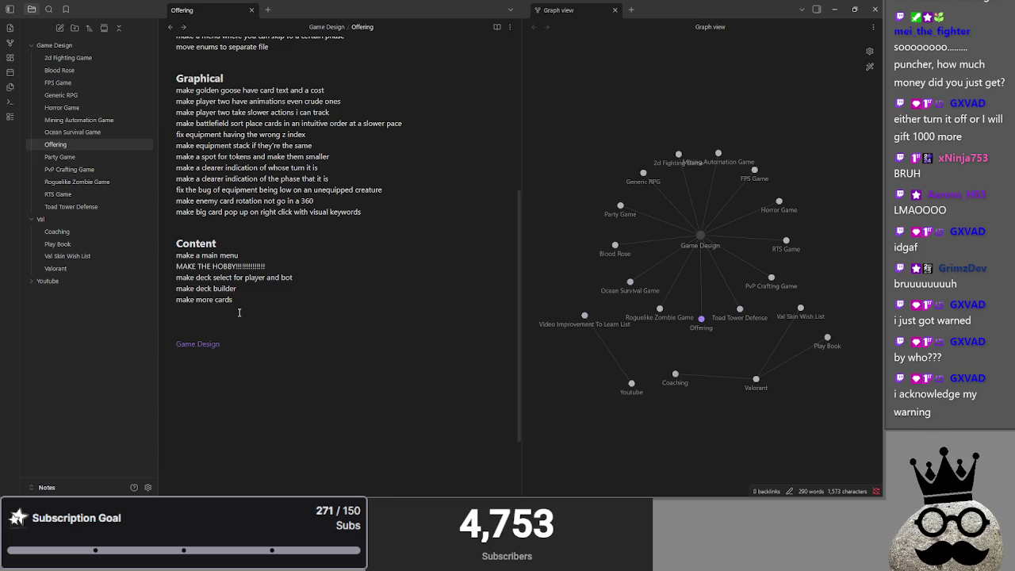
pyautogui.scroll(3, 239, 313)
pyautogui.scroll(3, 239, 313)
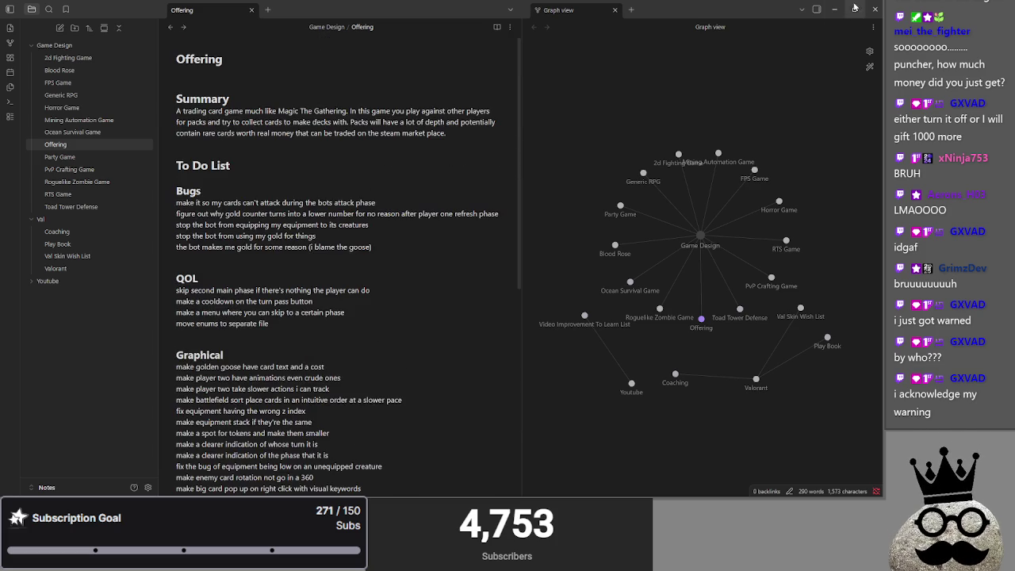
pyautogui.click(835, 10)
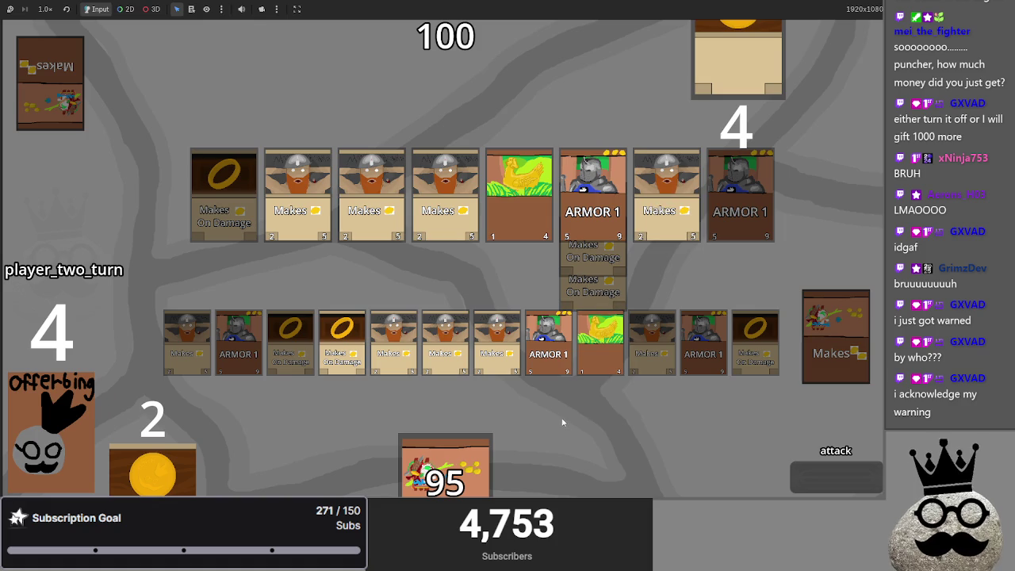
# Drag the top deck card over the board, advance to blocking, then return to Obsidian
pyautogui.moveTo(445, 468); pyautogui.dragTo(549, 289)
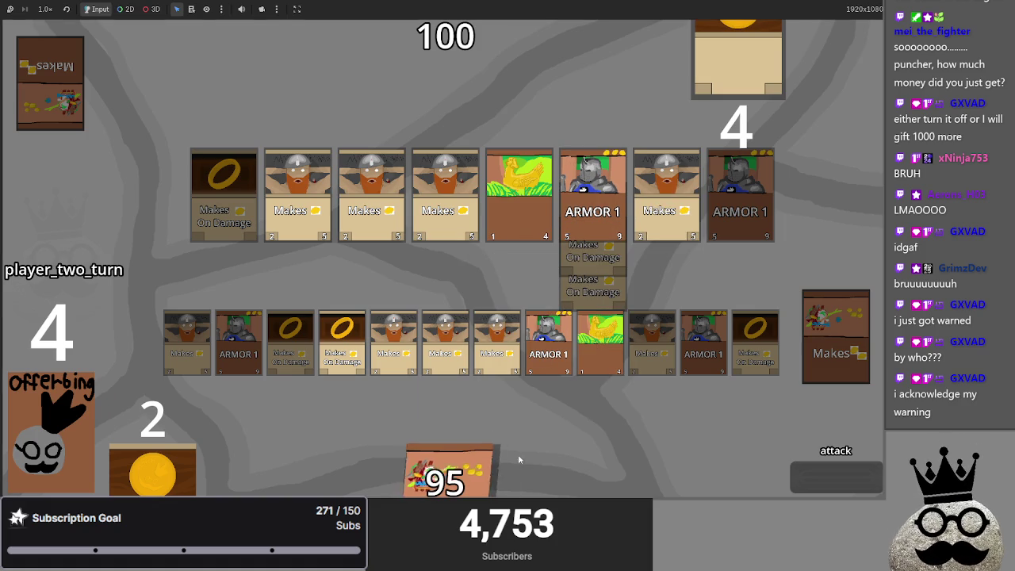
pyautogui.click(797, 476)
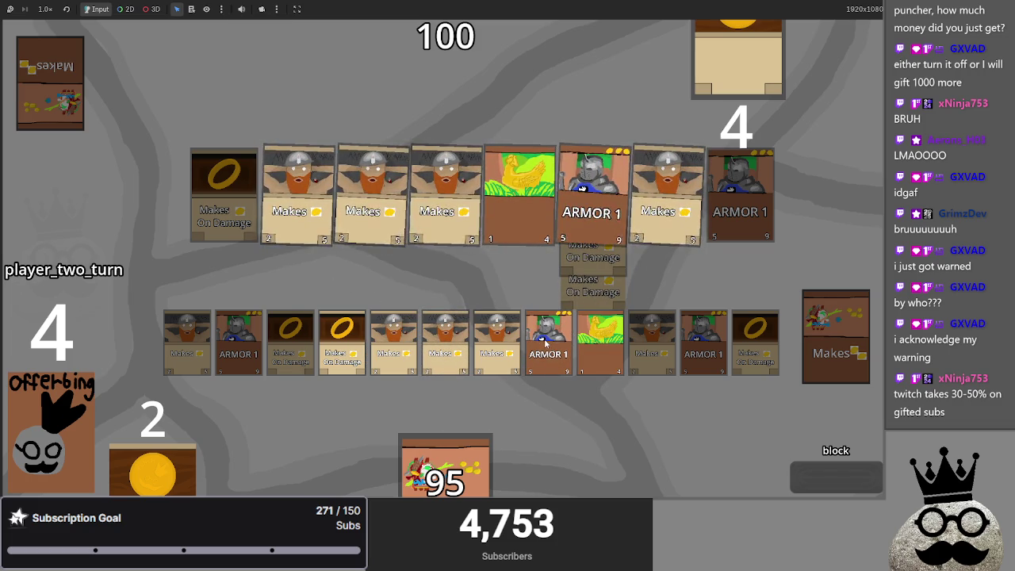
pyautogui.hotkey('alt', 'Tab')
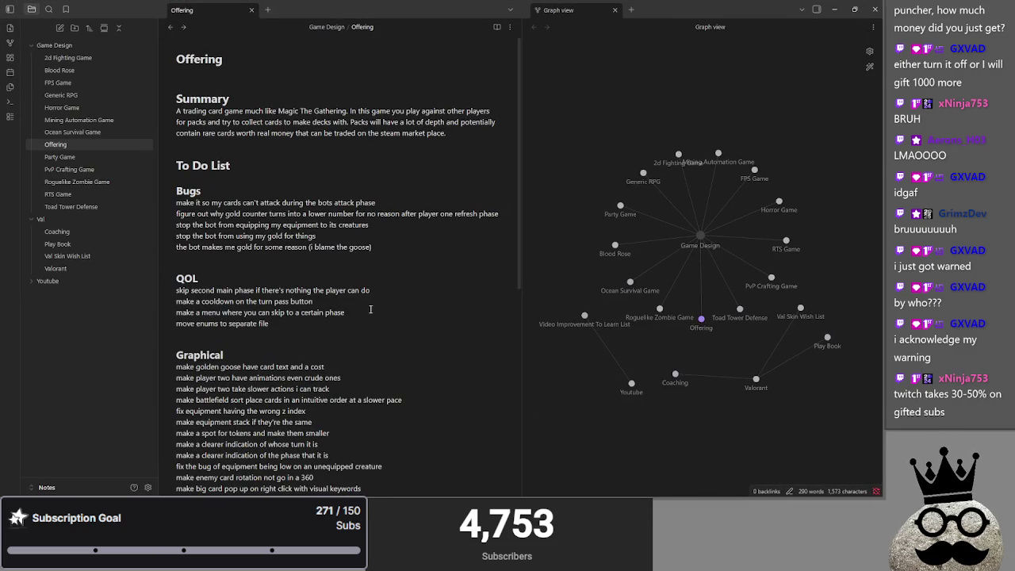
# Add a 'make cards' entry after 'visual keywords', then switch to the stream chat
pyautogui.scroll(-3, 343, 337)
pyautogui.press('Return')
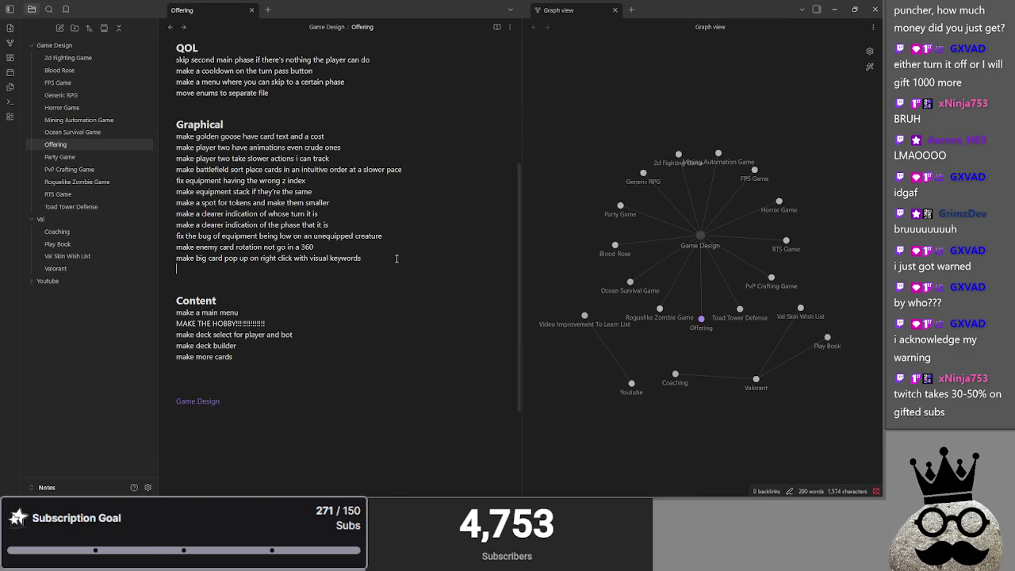
pyautogui.write('make card')
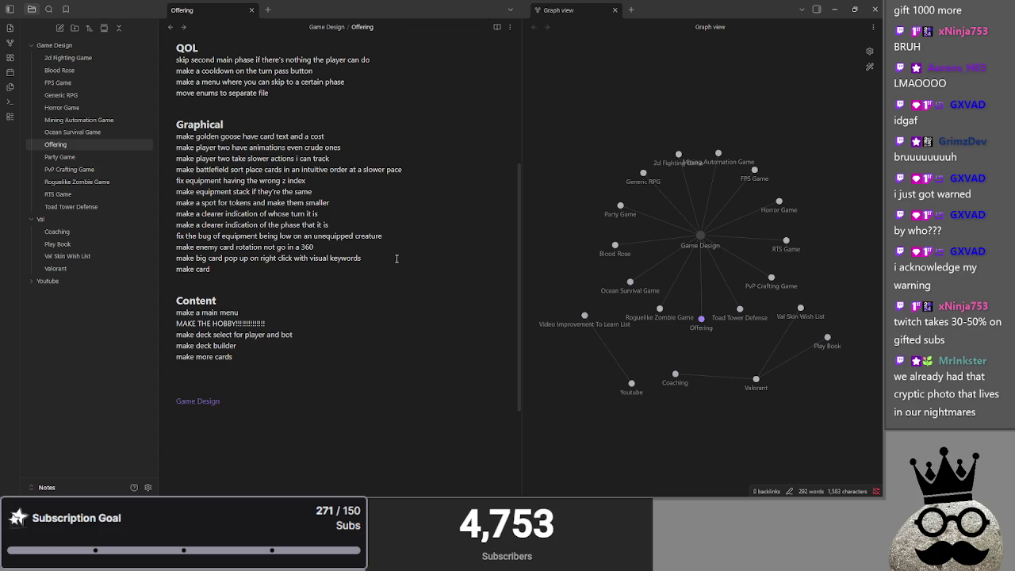
pyautogui.write('s')
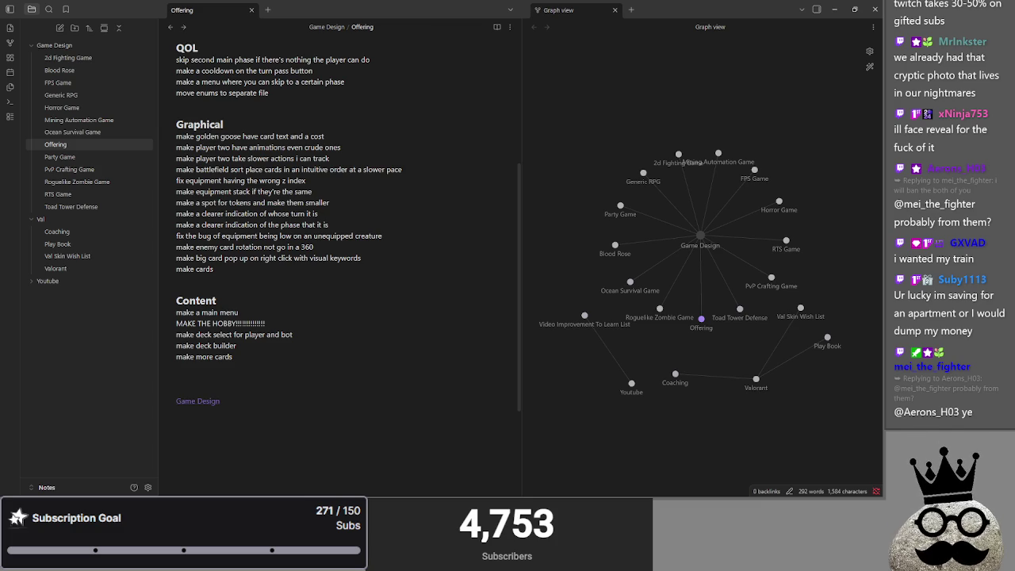
pyautogui.hotkey('alt', 'Tab')
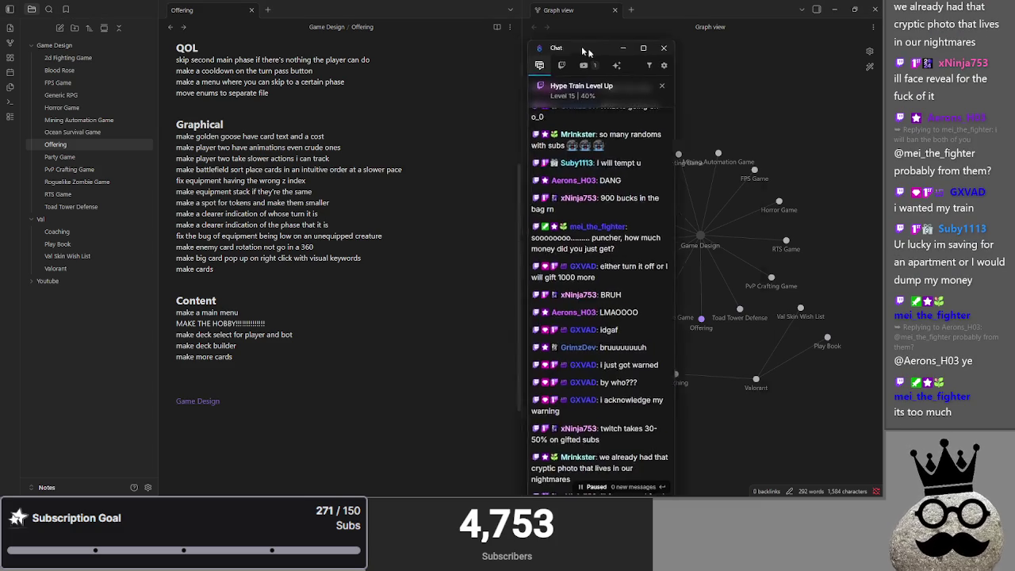
# Maximize the chat, select and deselect part of a message, then close the chat window
pyautogui.press('super+Up')
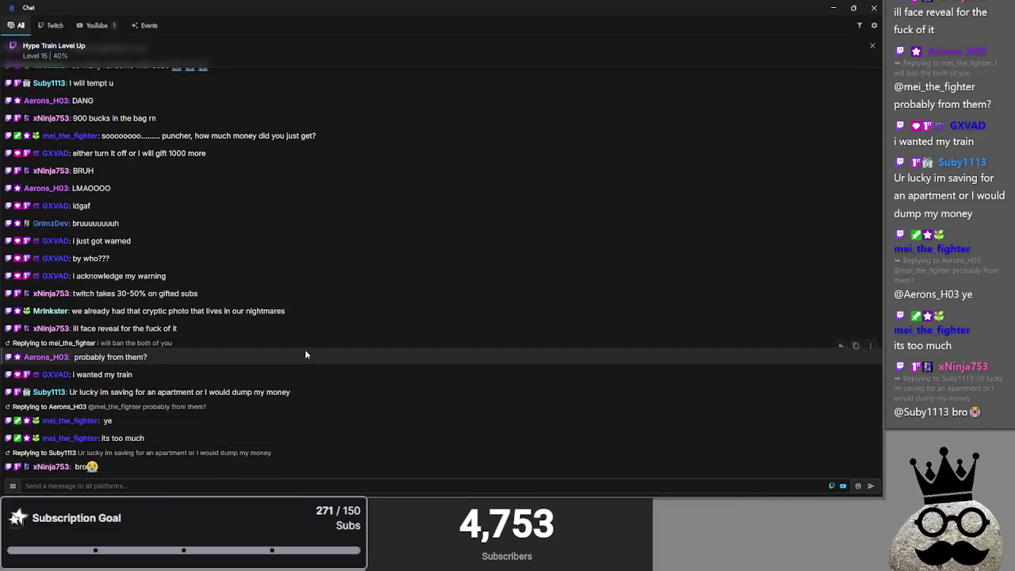
pyautogui.moveTo(305, 390); pyautogui.dragTo(102, 392)
pyautogui.click(111, 390)
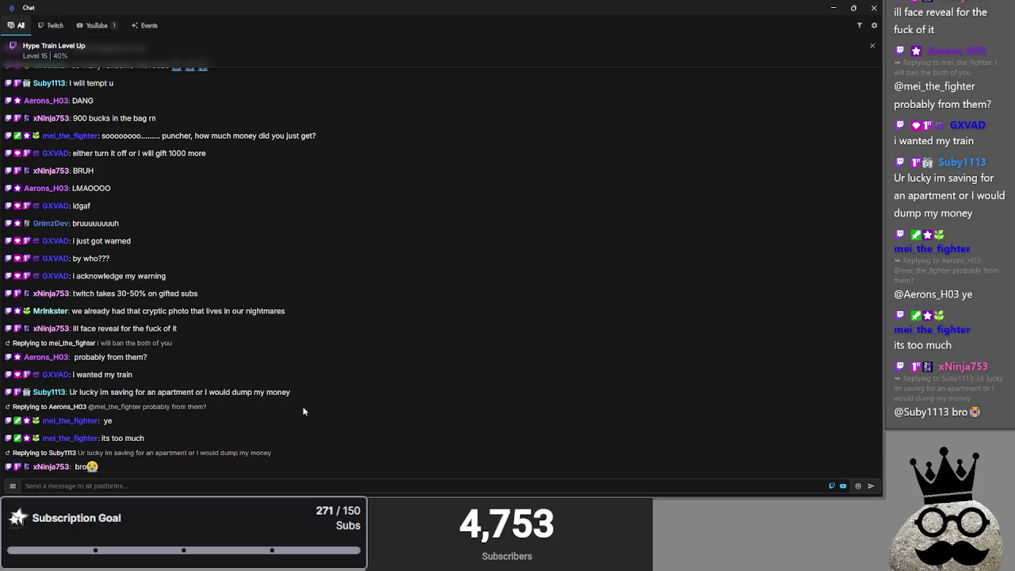
pyautogui.click(869, 10)
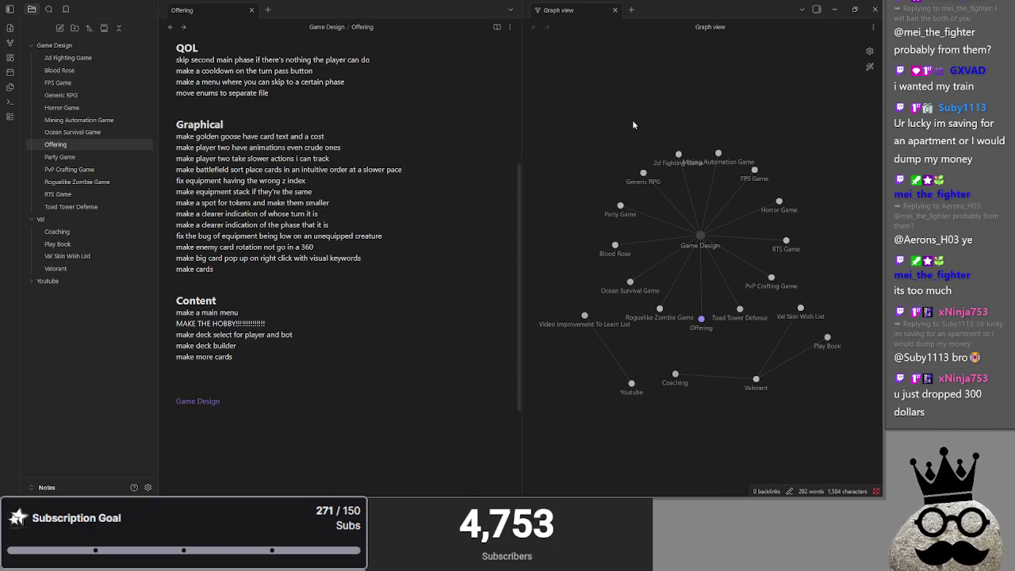
pyautogui.click(243, 270)
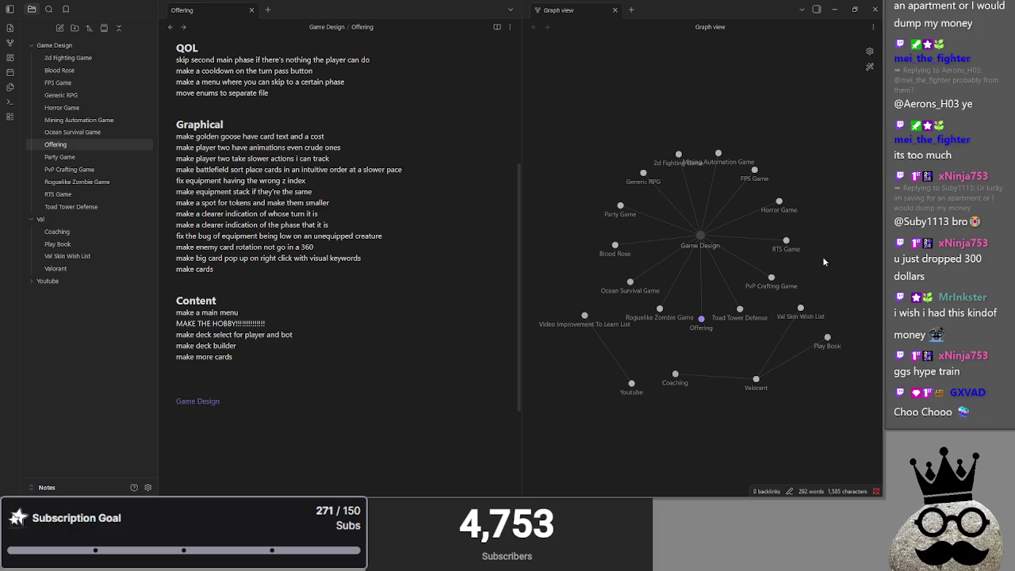
pyautogui.hotkey('alt', 'Tab')
pyautogui.hotkey('alt', 'Tab')
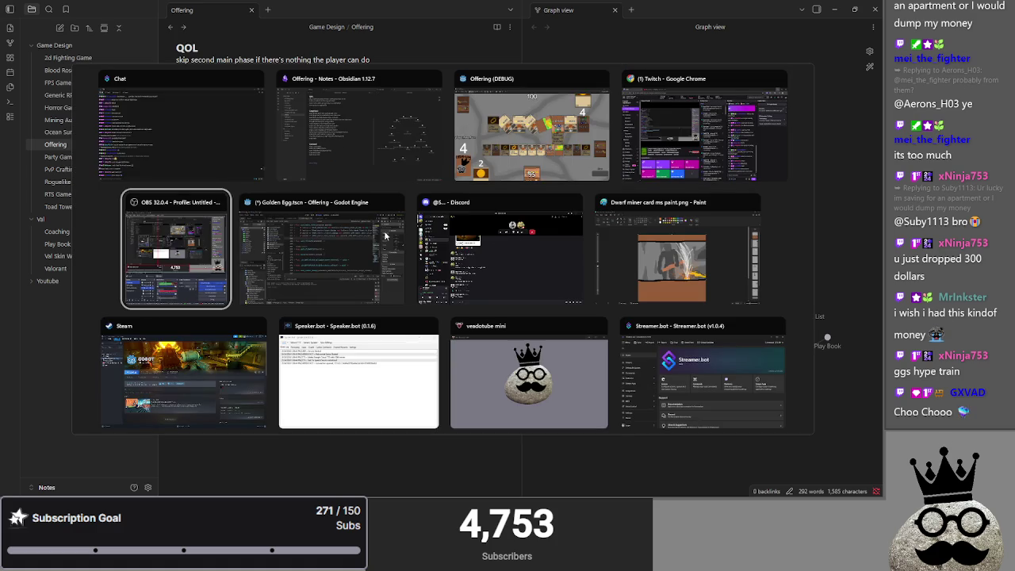
pyautogui.press('Escape')
pyautogui.click(473, 261)
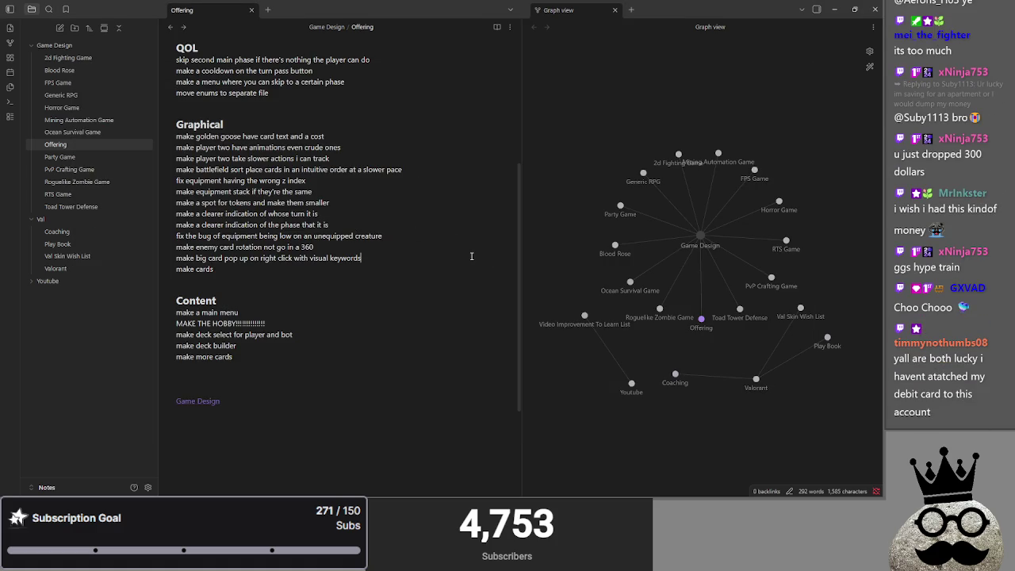
pyautogui.write('t')
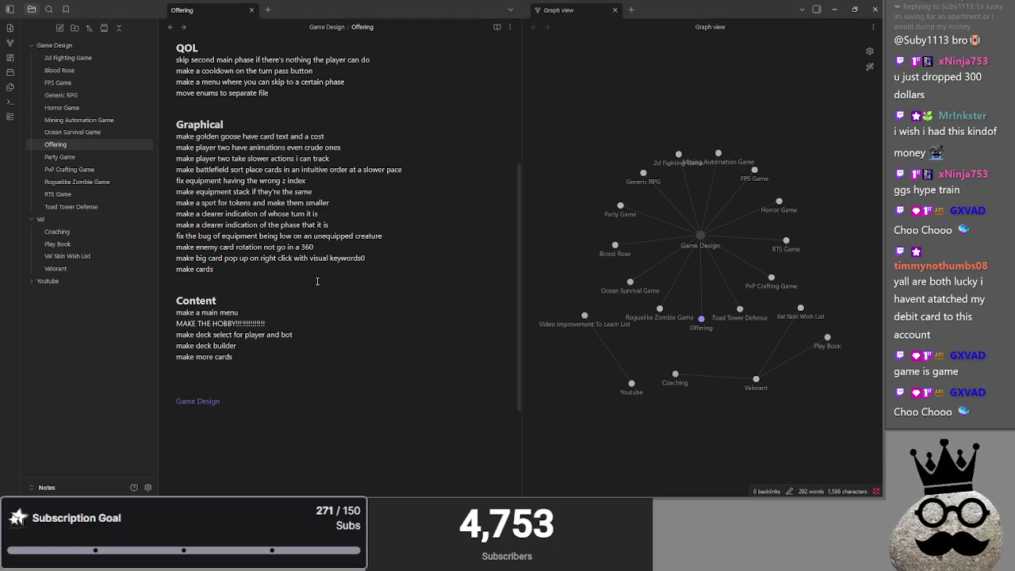
pyautogui.hotkey('alt', 'Tab')
pyautogui.hotkey('alt', 'Tab')
pyautogui.hotkey('alt', 'Tab')
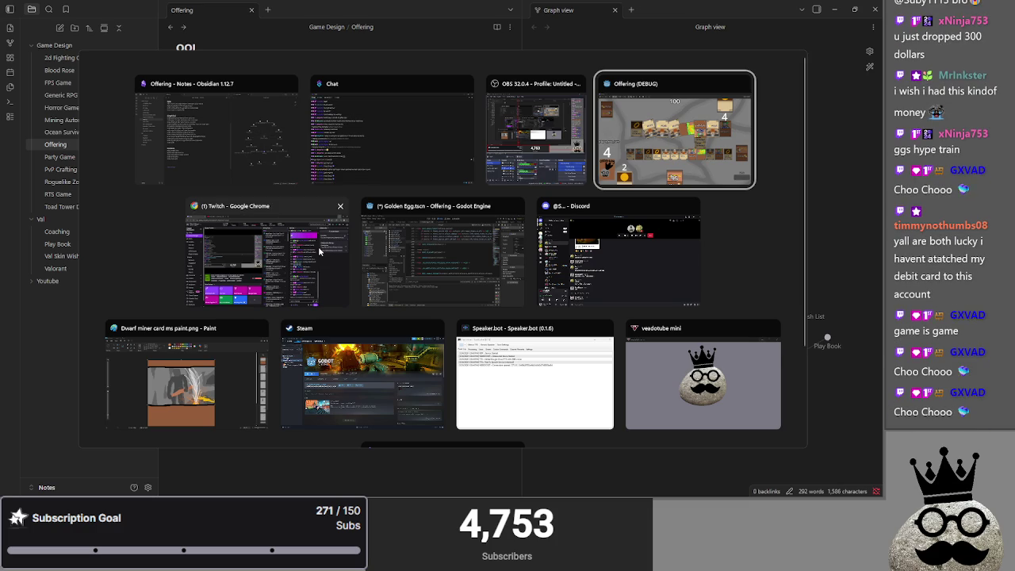
pyautogui.click(397, 258)
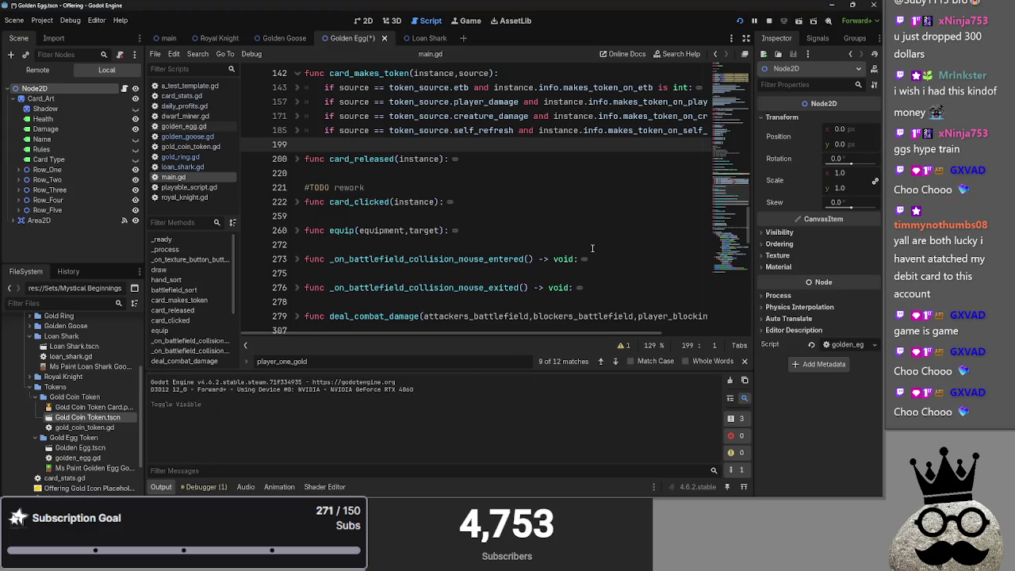
pyautogui.scroll(1, 591, 248)
pyautogui.hotkey('alt', 'Tab')
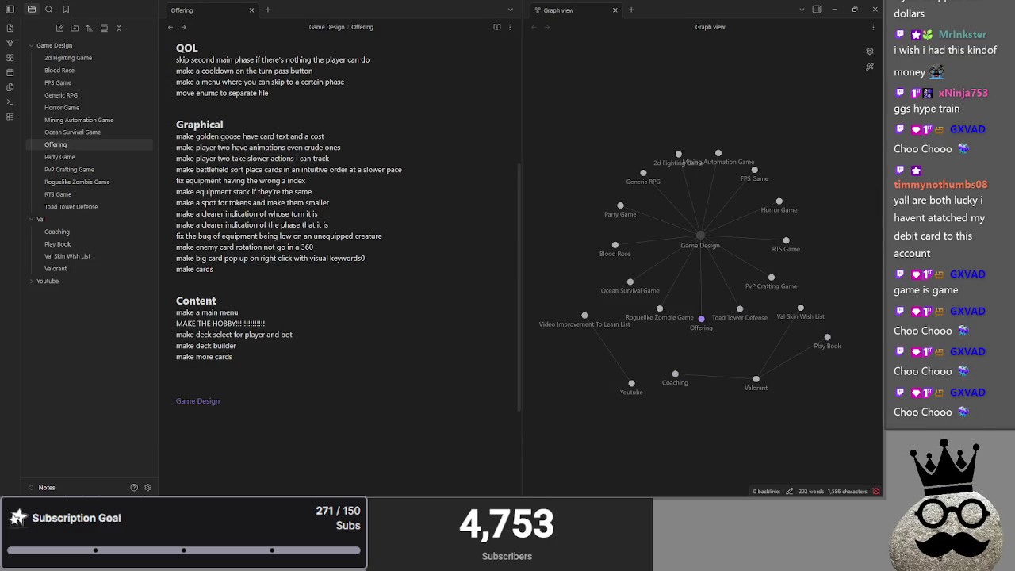
pyautogui.hotkey('alt', 'Tab')
pyautogui.moveTo(547, 40); pyautogui.dragTo(542, 28)
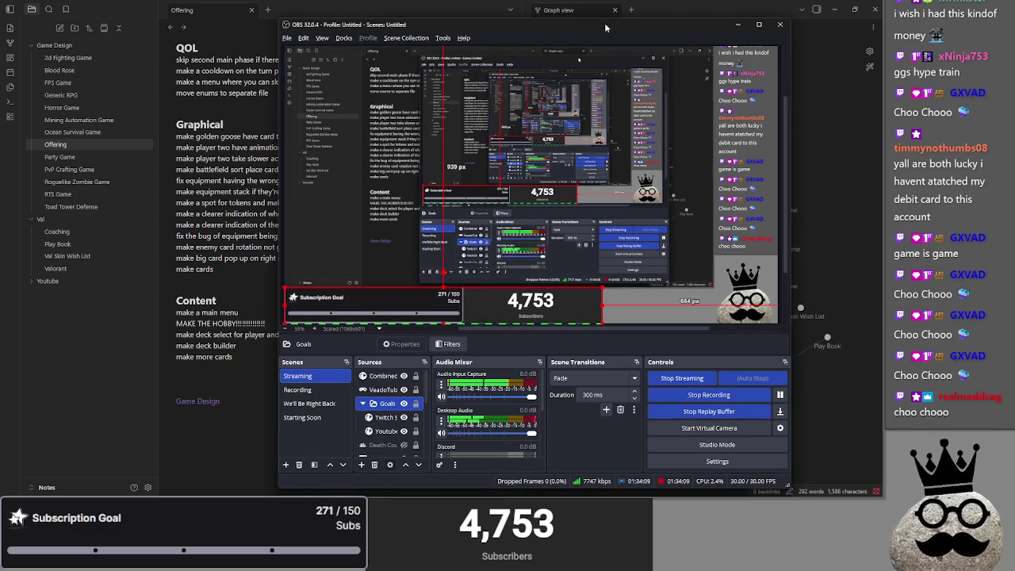
pyautogui.hotkey('alt', 'Tab')
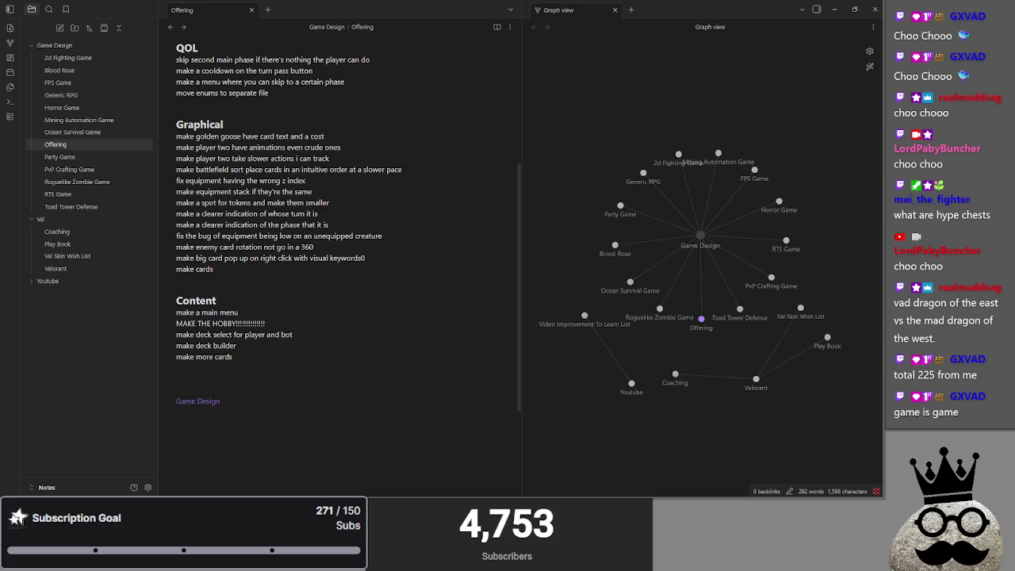
pyautogui.hotkey('alt', 'Tab')
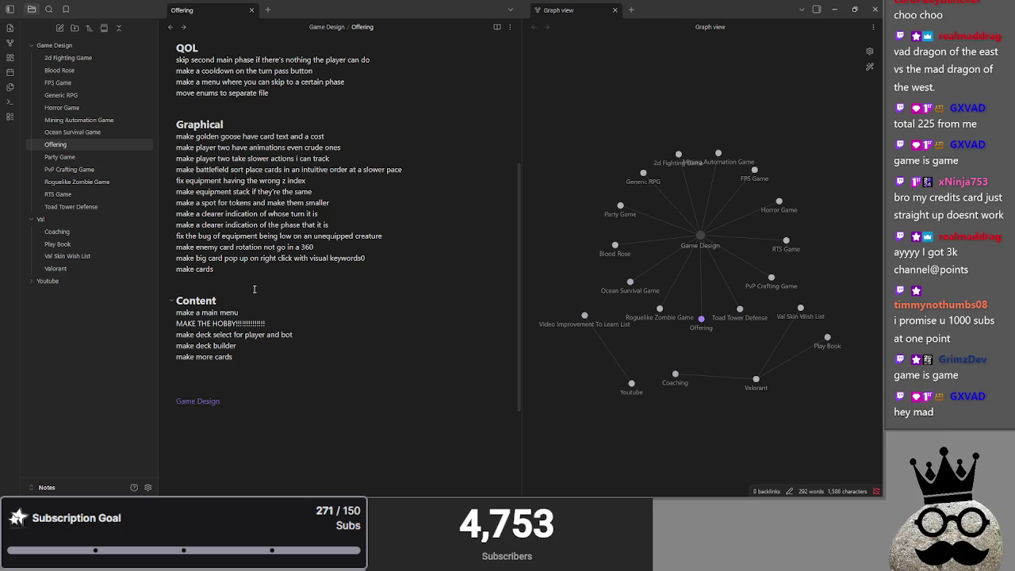
pyautogui.click(215, 269)
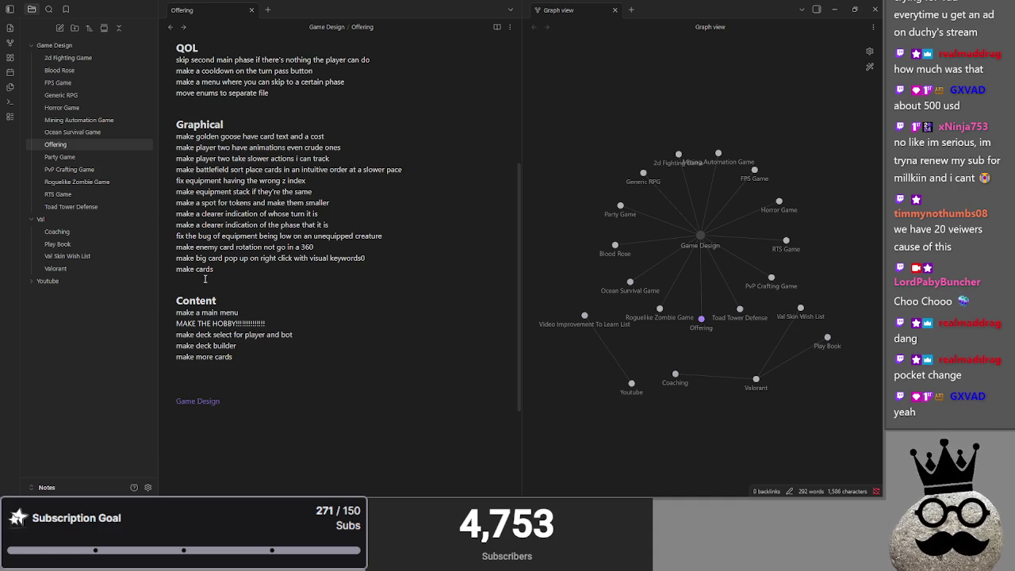
pyautogui.click(238, 273)
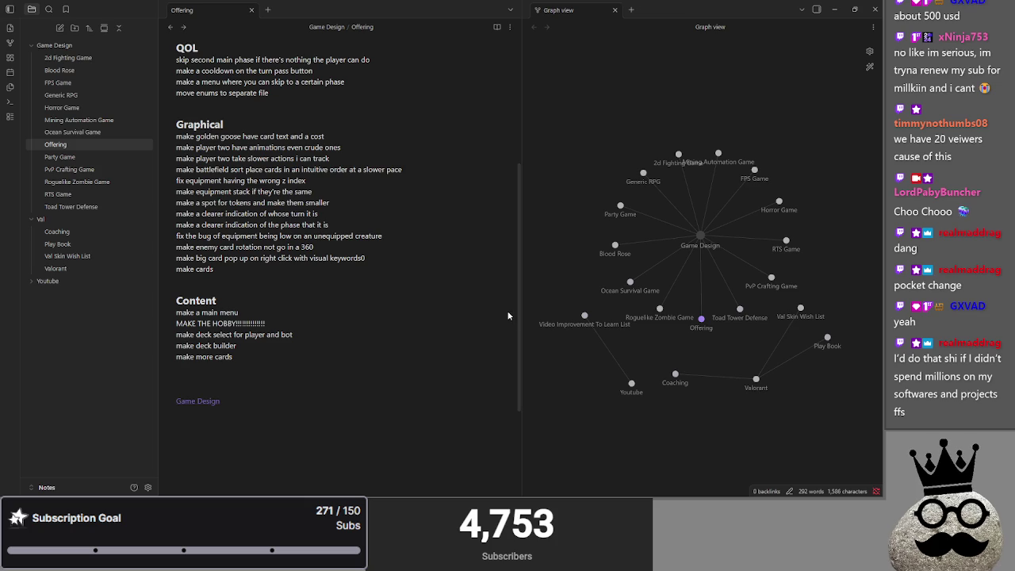
pyautogui.click(268, 272)
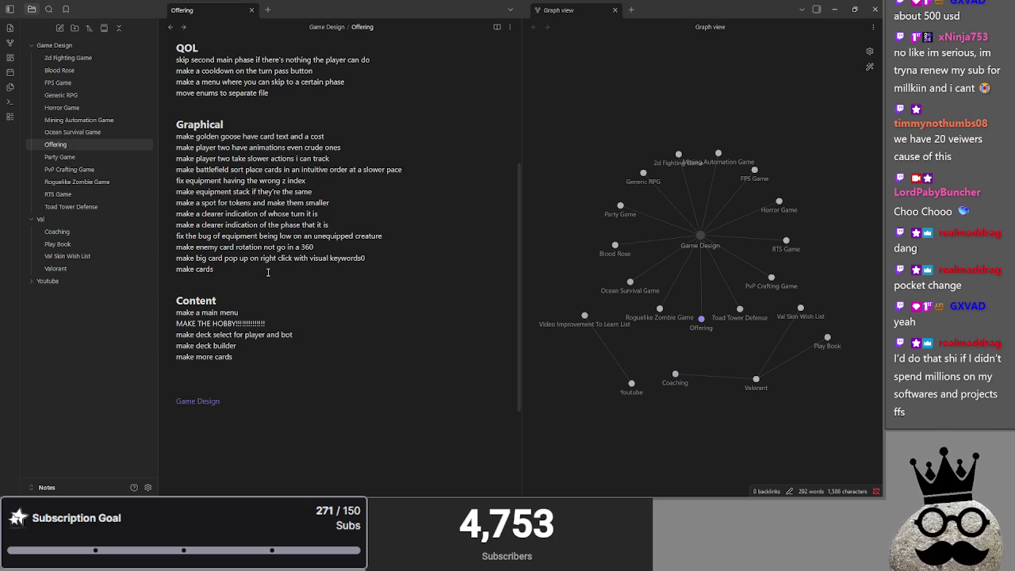
pyautogui.hotkey('alt', 'Tab')
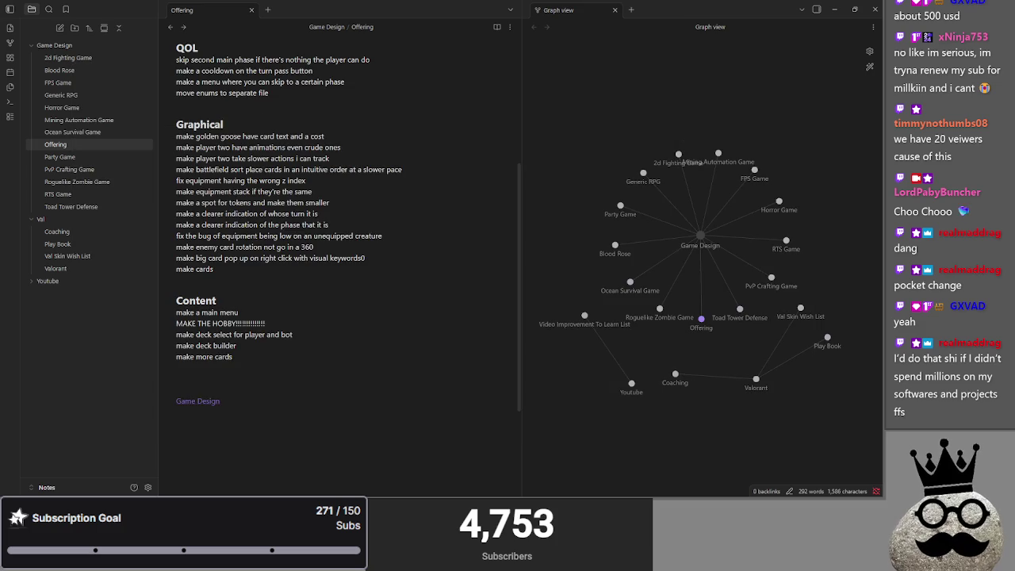
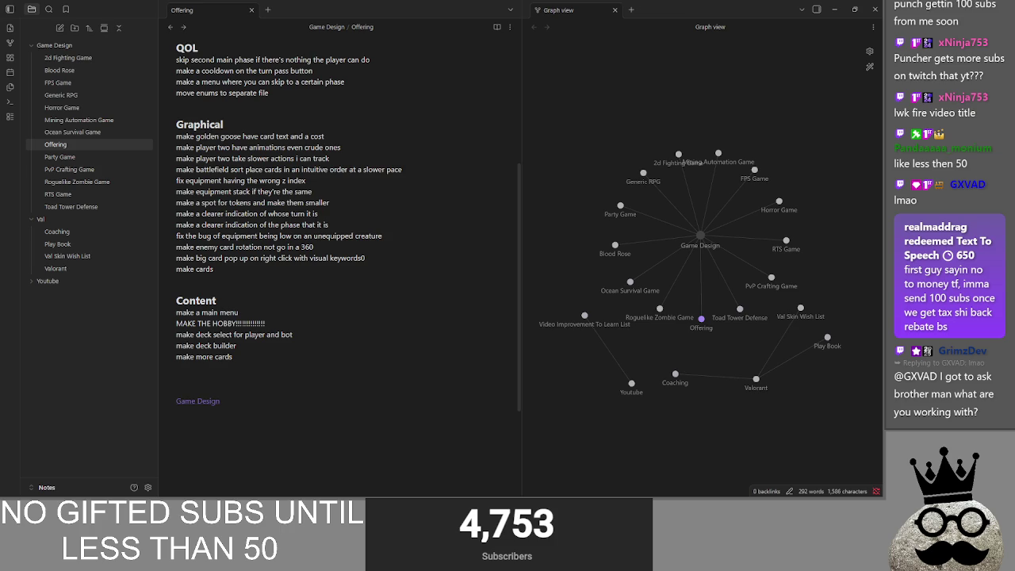
# Place the caret after 'make cards' in the Offering note, then bring up the Offering (DEBUG) game
pyautogui.click(265, 269)
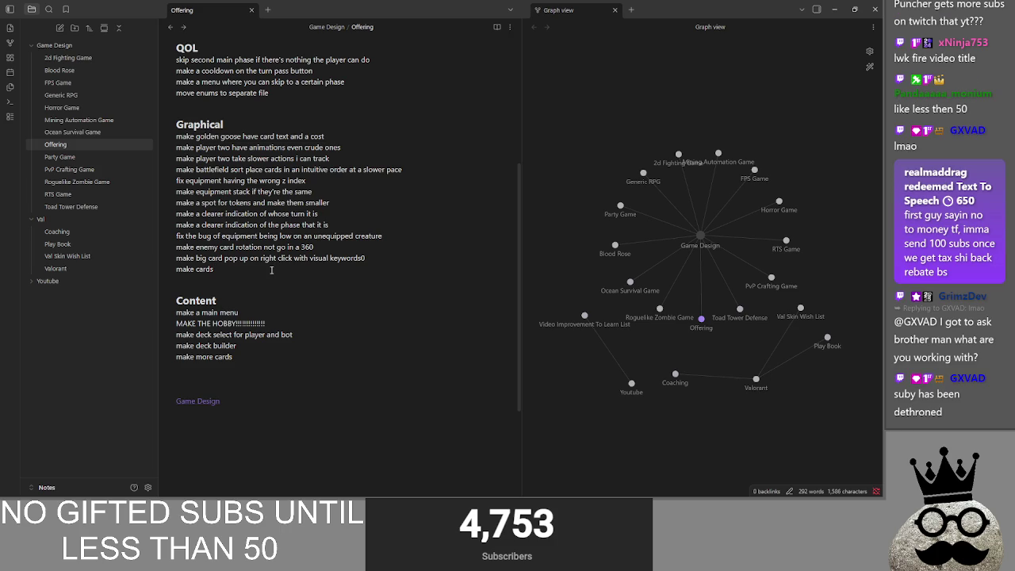
pyautogui.hotkey('alt', 'Tab')
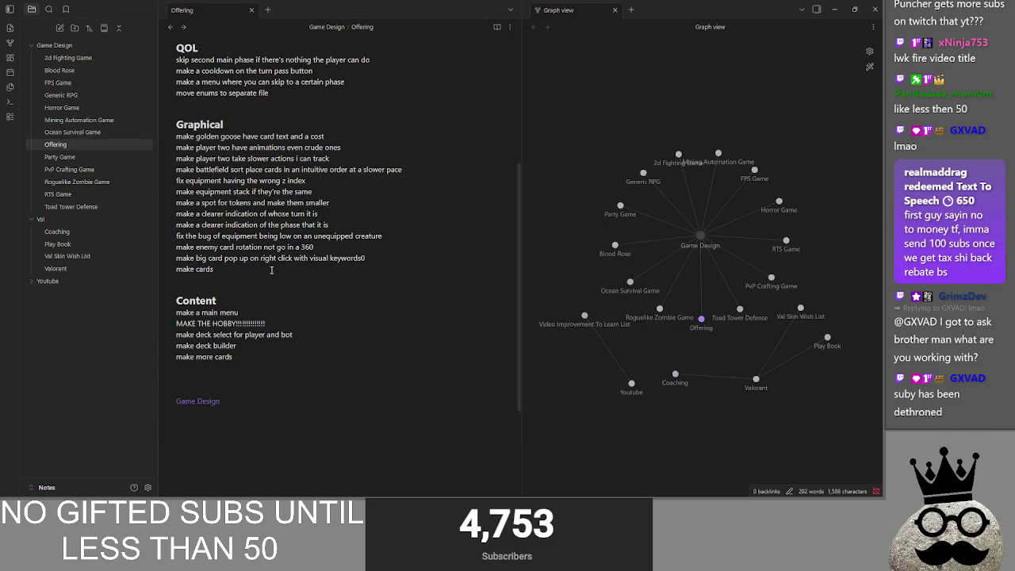
pyautogui.click(272, 271)
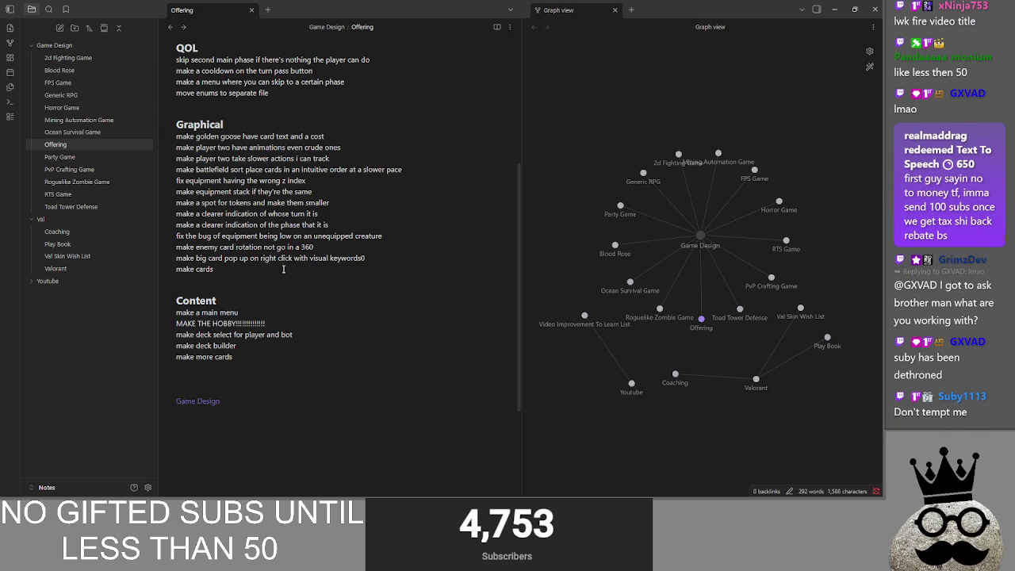
pyautogui.hotkey('alt', 'Tab')
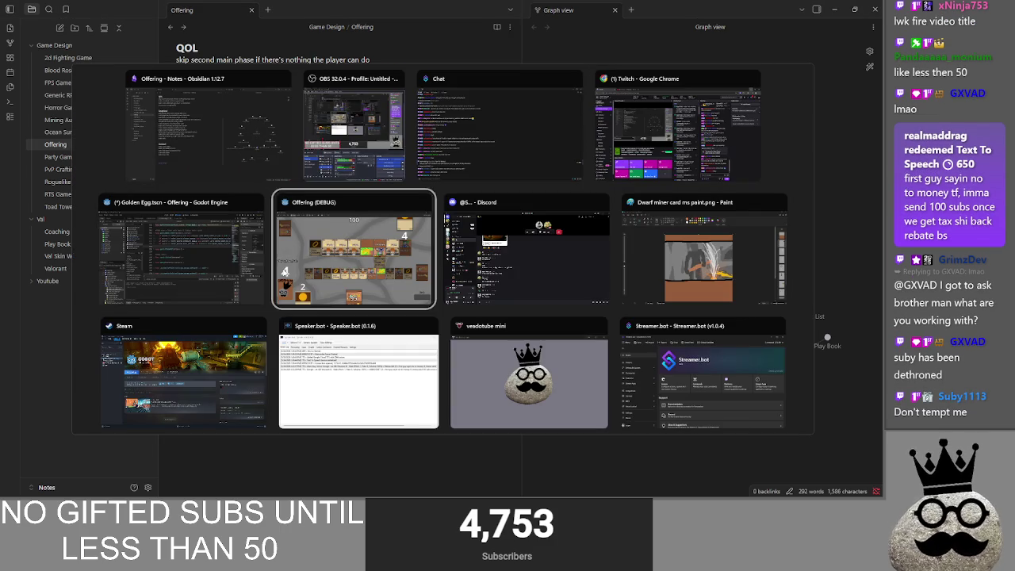
pyautogui.click(283, 273)
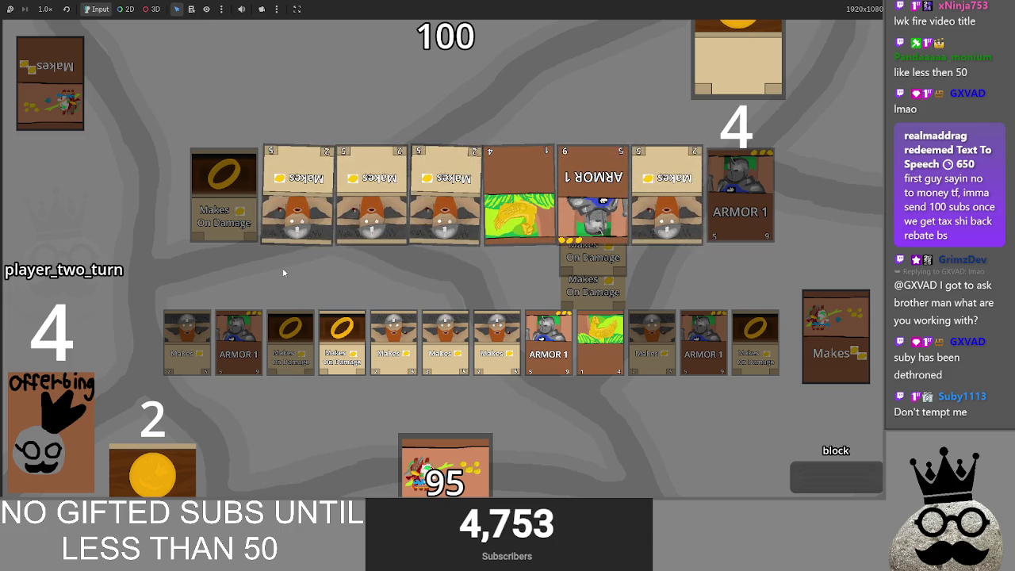
pyautogui.hotkey('alt', 'Tab')
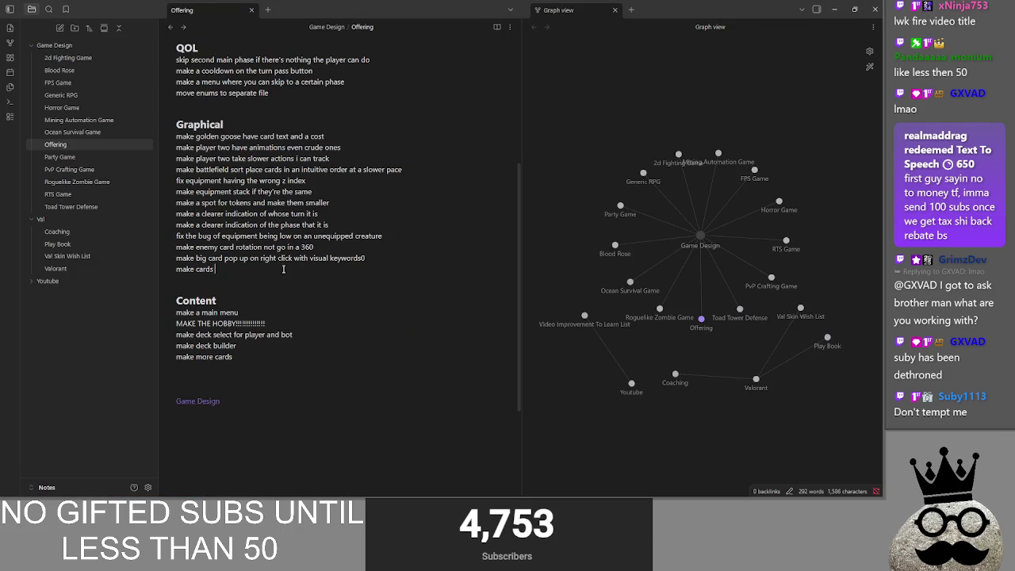
pyautogui.click(324, 247)
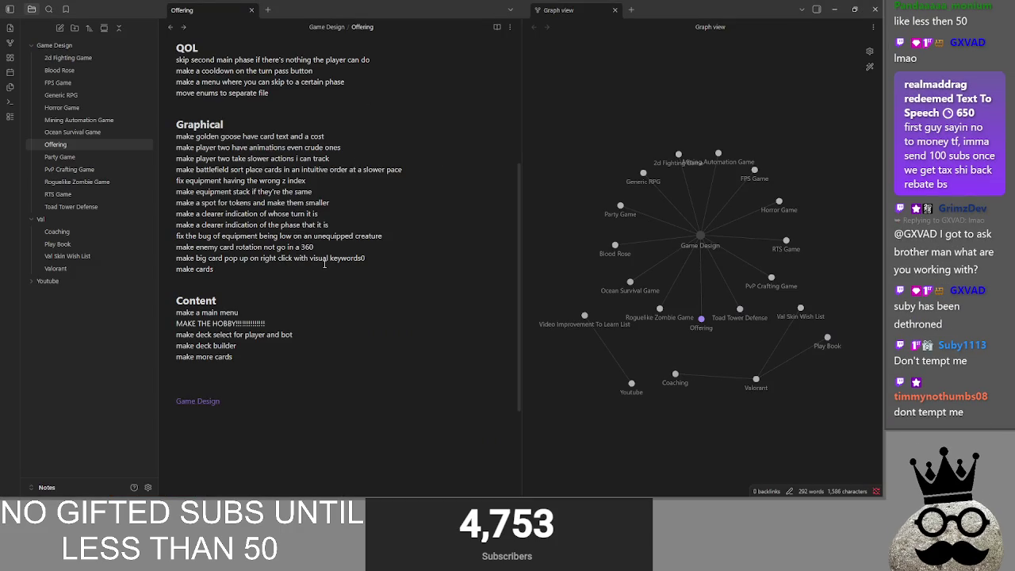
# Change the enemy card rotation item from 360 to '180 before jiggling'
pyautogui.press('BackSpace')
pyautogui.press('BackSpace')
pyautogui.press('BackSpace')
pyautogui.write('80 before j')
pyautogui.write('iggling')
pyautogui.click(317, 271)
pyautogui.scroll(2, 270, 361)
# Add 'make all attacks button' as a new QOL item after move enums
pyautogui.click(299, 194)
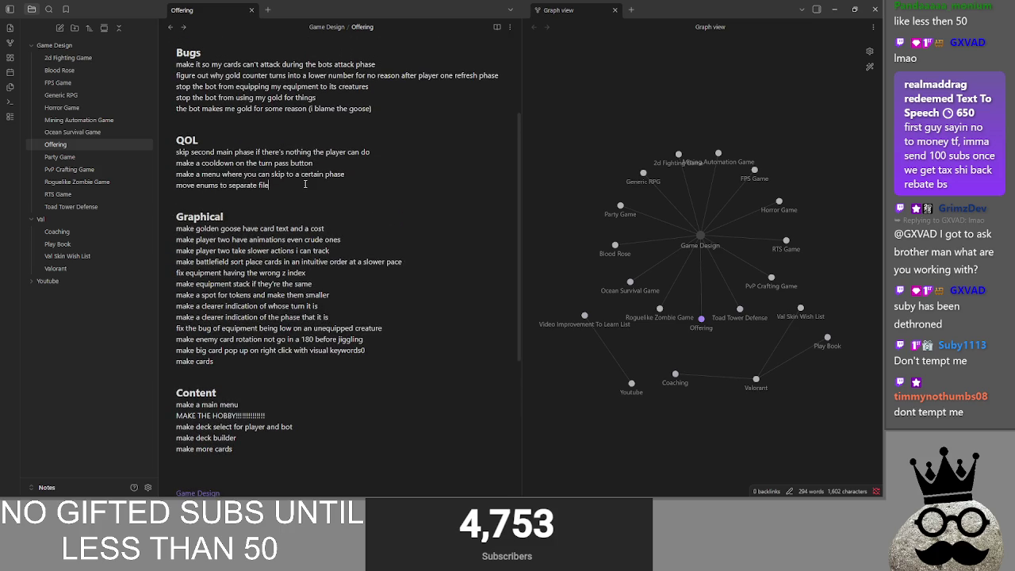
pyautogui.write('make all attacks button')
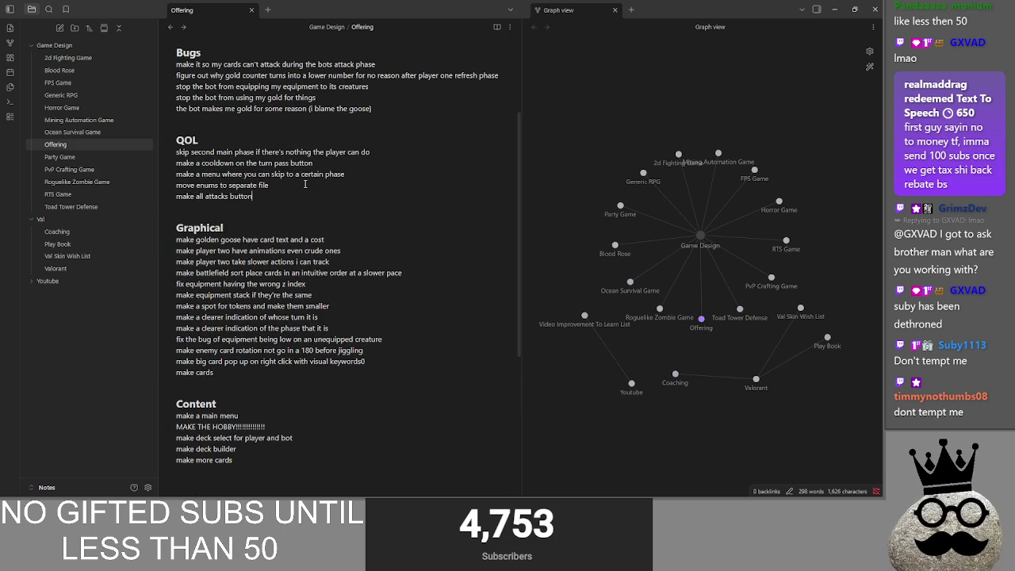
pyautogui.scroll(-1, 238, 334)
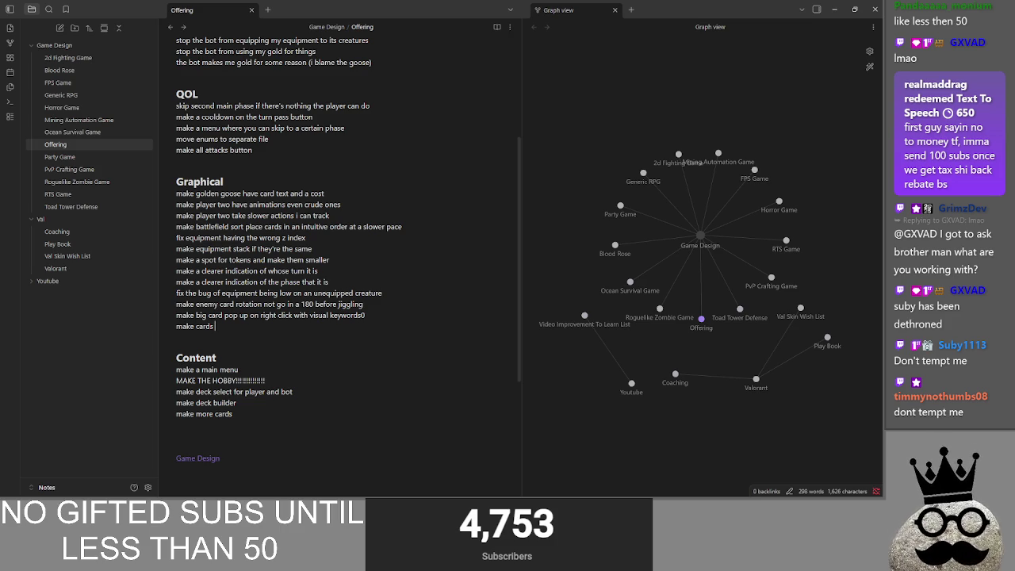
pyautogui.write('SUBS')
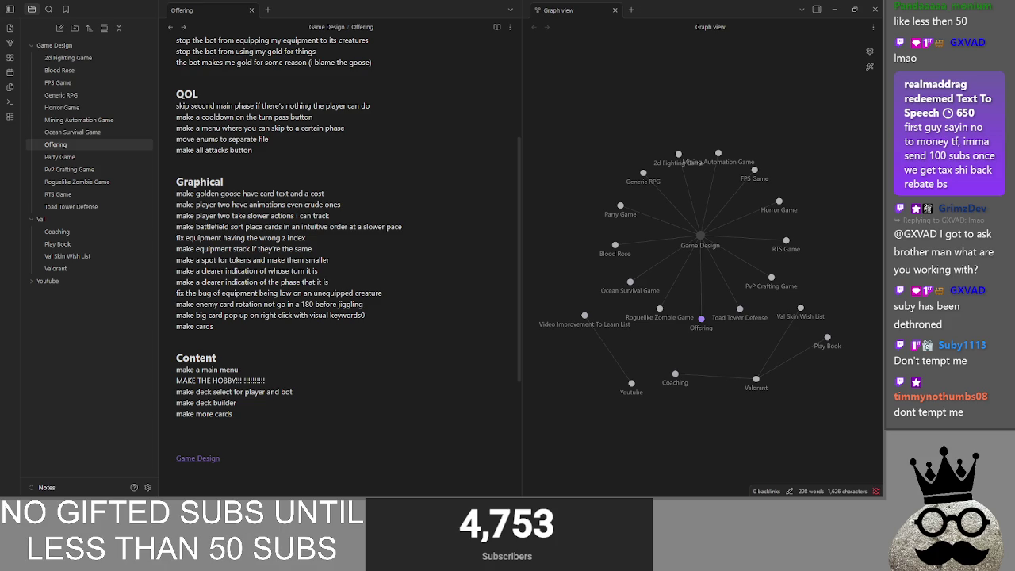
pyautogui.write('TOTAL')
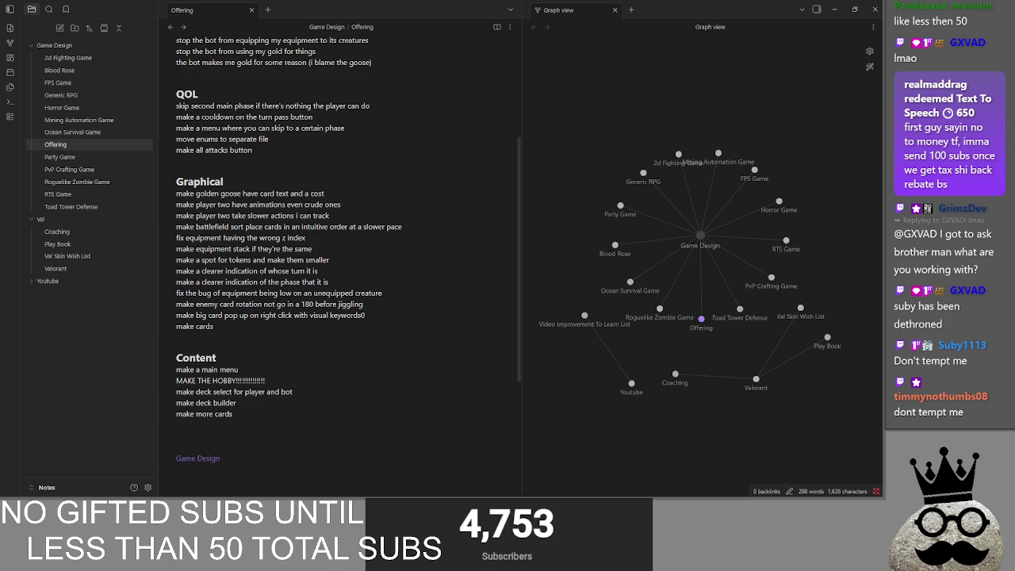
pyautogui.press('BackSpace')
pyautogui.press('Return')
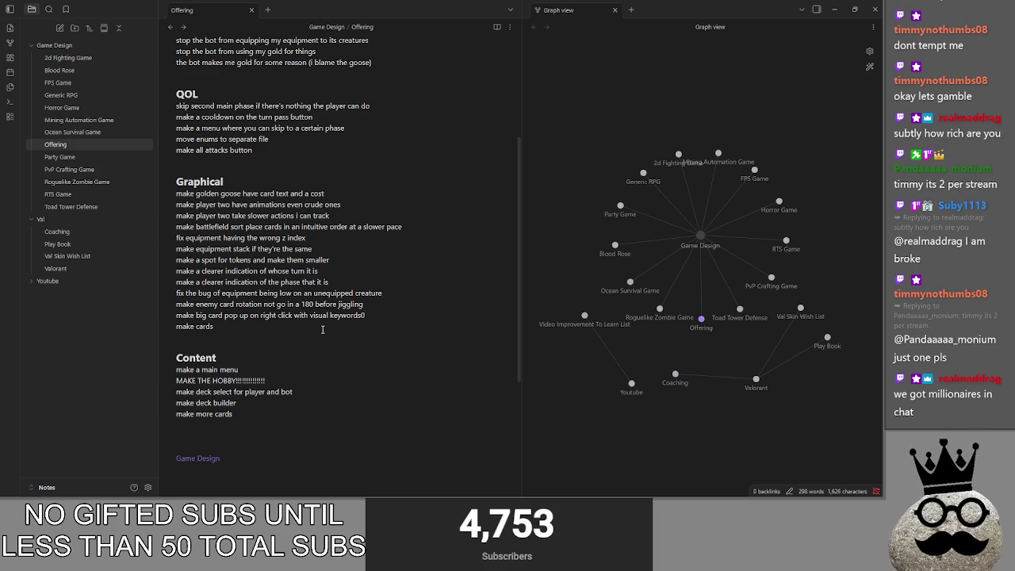
# Replace the MAKE THE HOBBY item with 'make inventory' and add 'make packs' below it
pyautogui.click(294, 392)
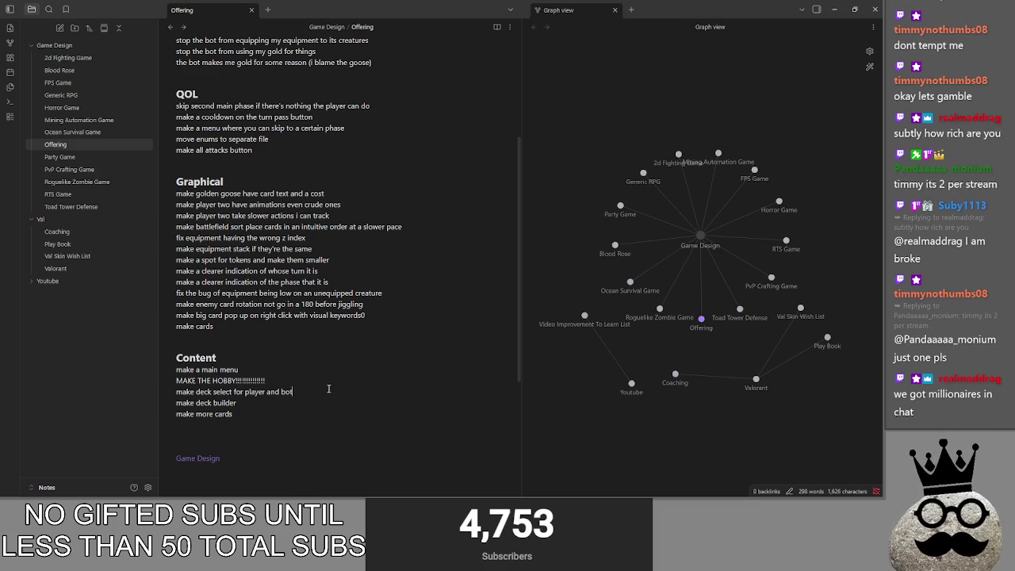
pyautogui.moveTo(264, 382); pyautogui.dragTo(170, 386)
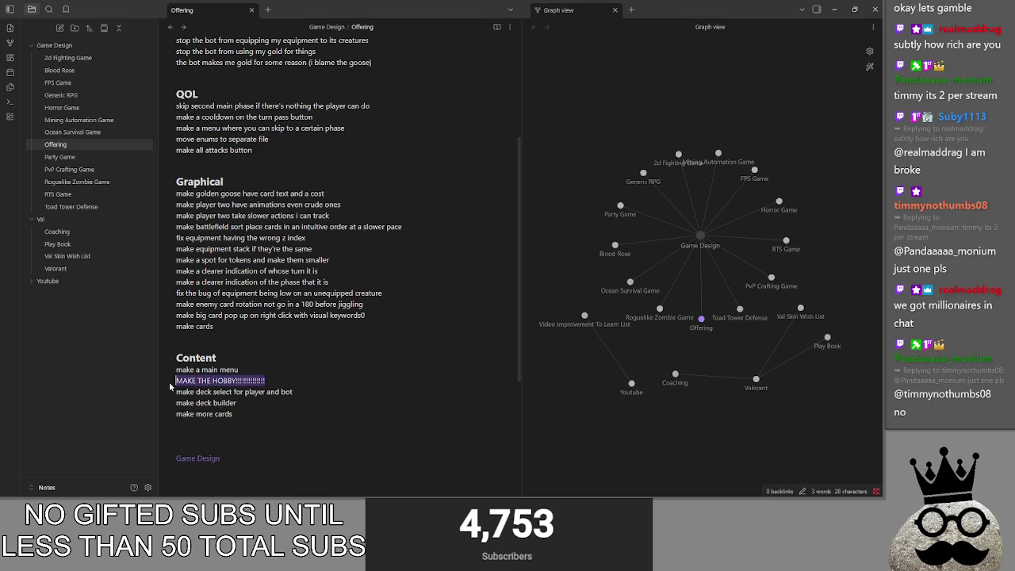
pyautogui.write('make inventory')
pyautogui.press('Return')
pyautogui.write('make ')
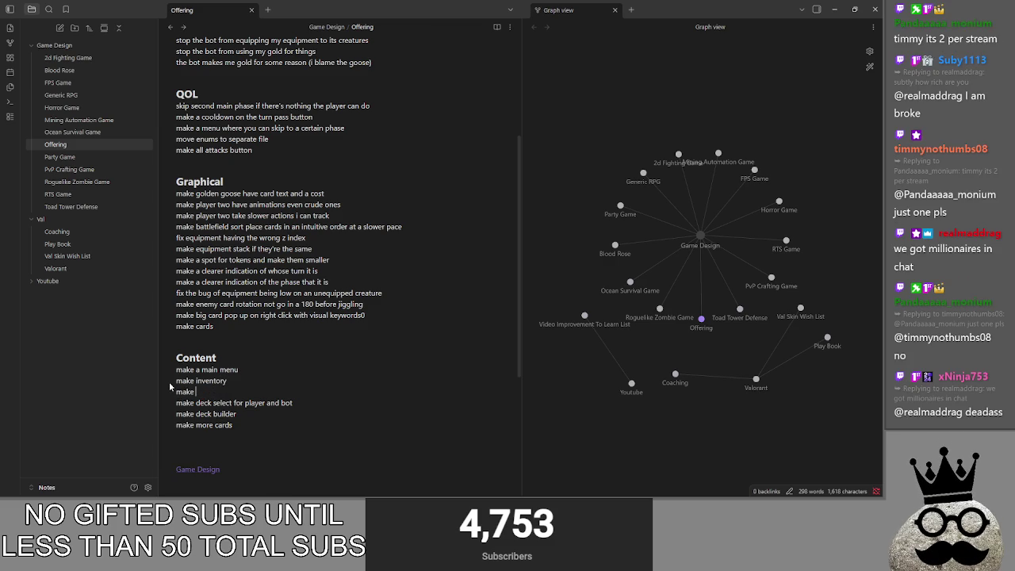
pyautogui.write('packs')
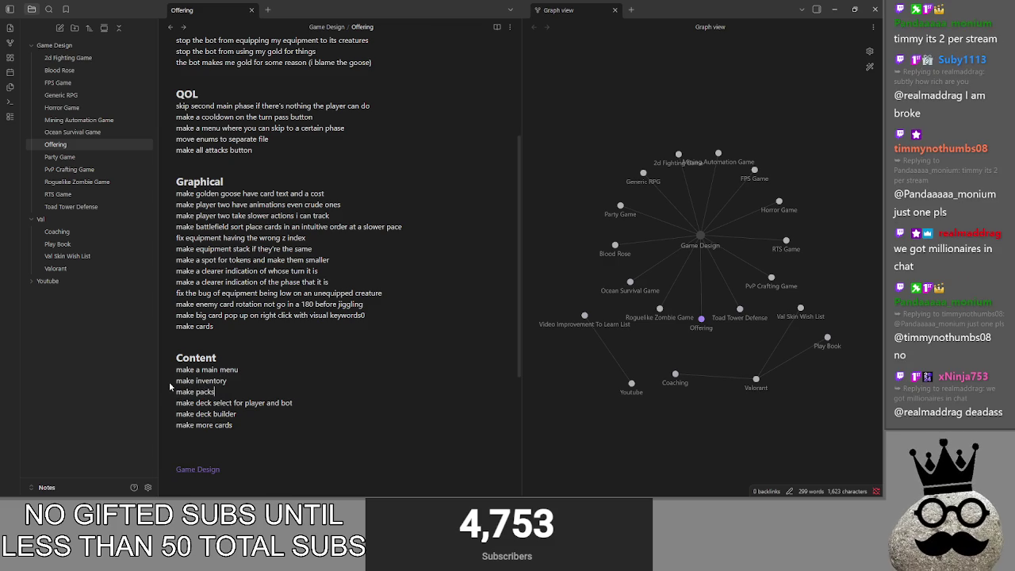
# Add 'make pack opening animation with cards' as the next Content item
pyautogui.press('Return')
pyautogui.write('make pack')
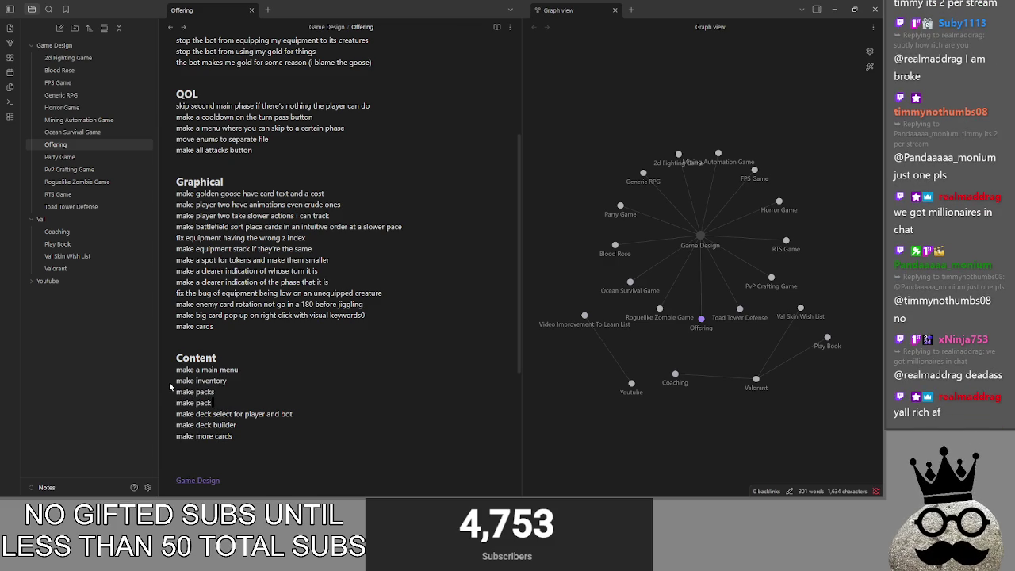
pyautogui.write(' opening animation with loot')
pyautogui.press('Return')
pyautogui.write('a')
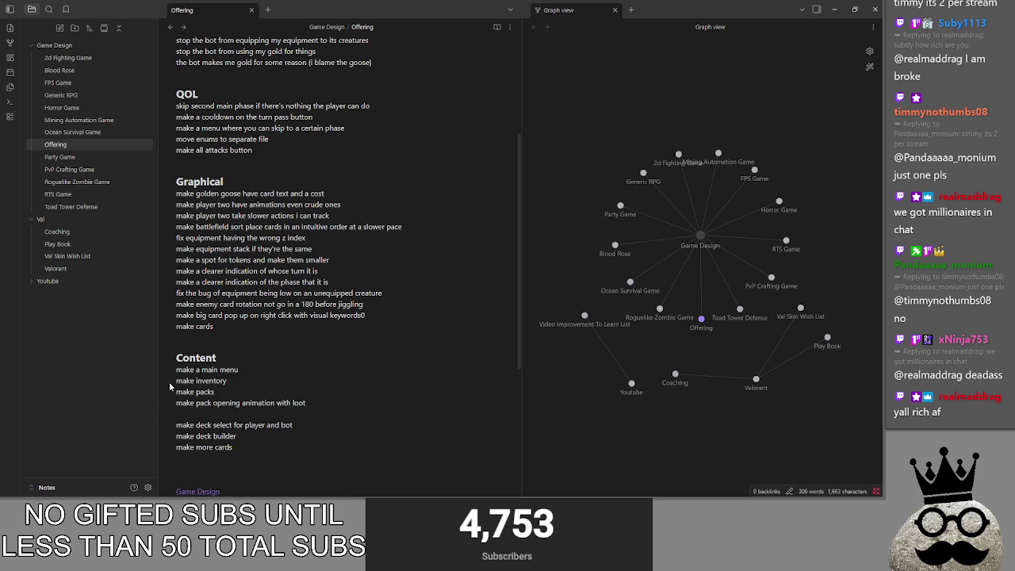
pyautogui.press('BackSpace')
pyautogui.press('BackSpace')
pyautogui.press('BackSpace')
pyautogui.press('BackSpace')
pyautogui.write('card')
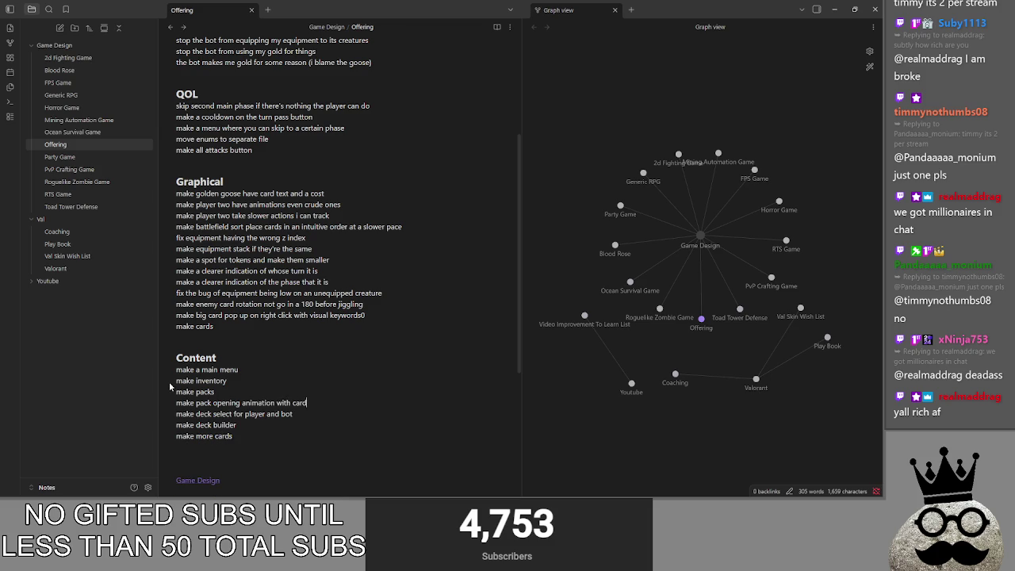
pyautogui.write('s')
pyautogui.press('Return')
pyautogui.press('BackSpace')
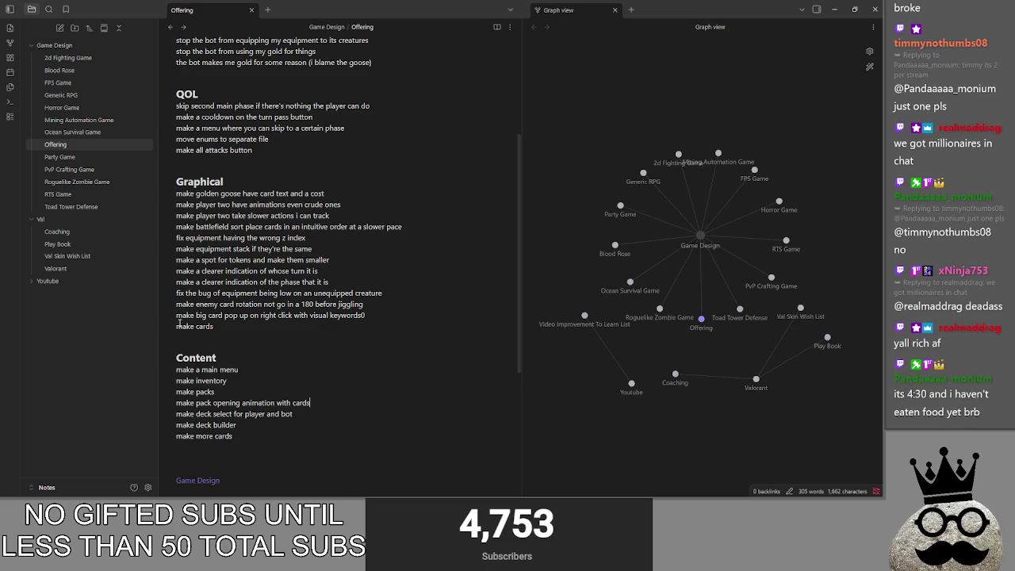
# Review the new Content items and move the caret below the last bug item
pyautogui.press('super')
pyautogui.click(541, 390)
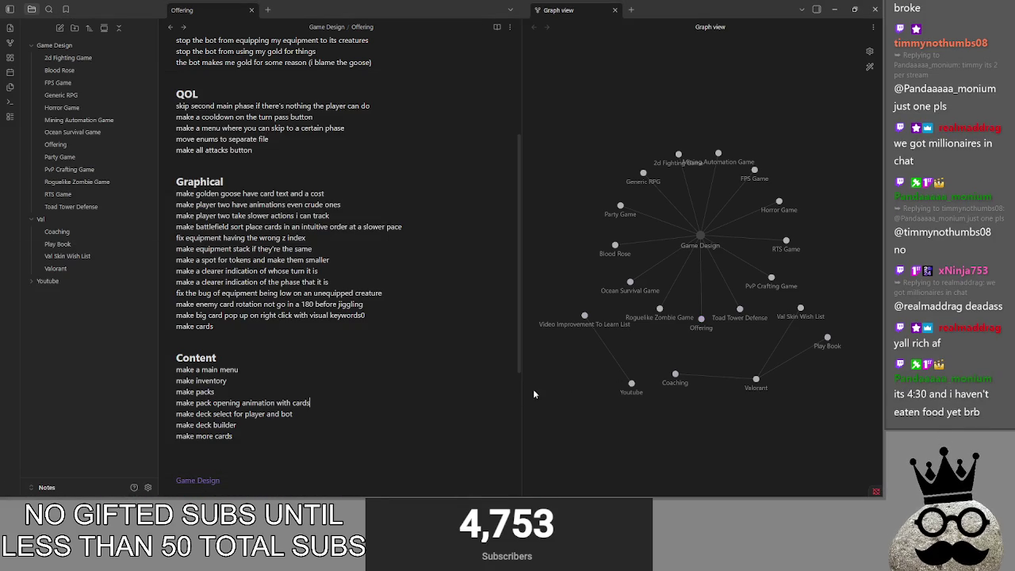
pyautogui.moveTo(312, 403); pyautogui.dragTo(159, 397)
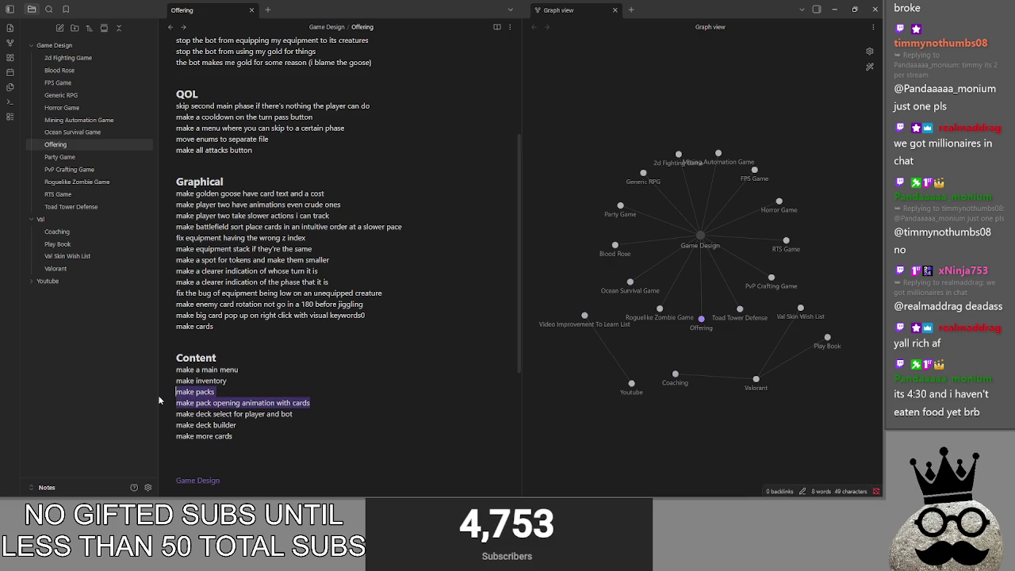
pyautogui.click(325, 403)
pyautogui.scroll(2, 314, 404)
pyautogui.scroll(2, 314, 405)
pyautogui.click(265, 260)
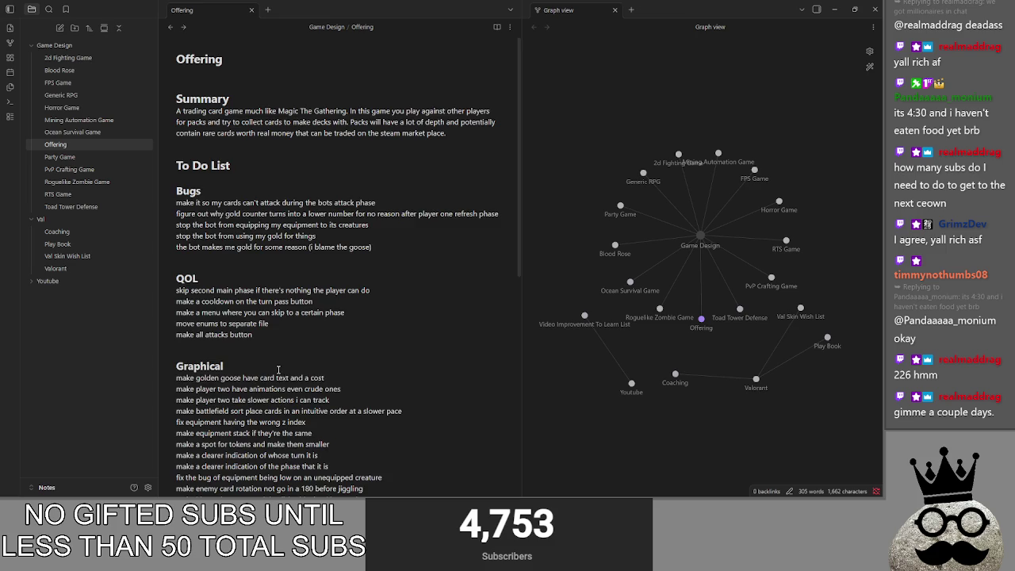
# Check the end of the Graphical list, then bring the Offering debug game to the front
pyautogui.scroll(-4, 279, 375)
pyautogui.click(251, 378)
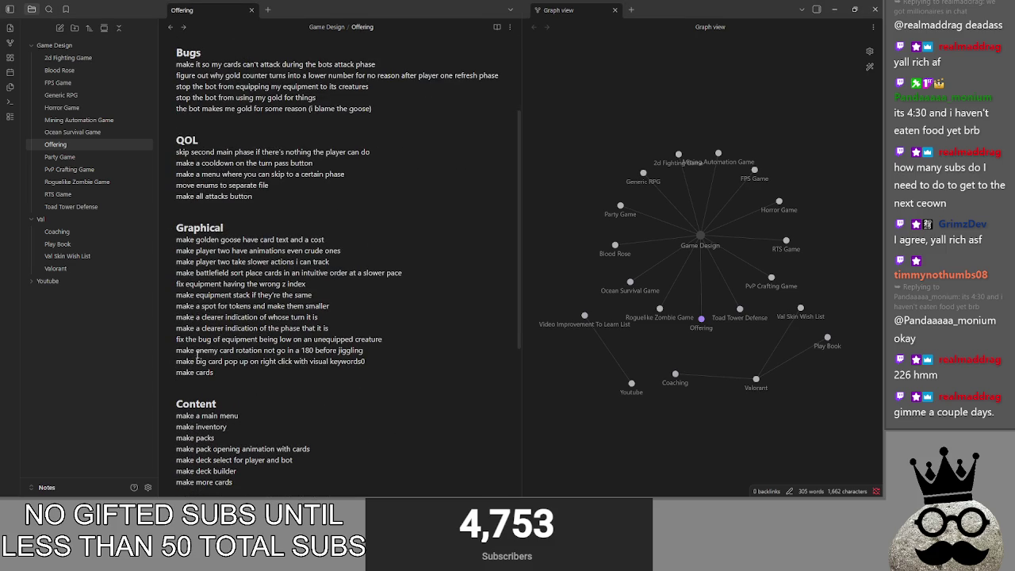
pyautogui.tripleClick(355, 350)
pyautogui.click(238, 370)
pyautogui.press('BackSpace')
pyautogui.press('super+Tab')
pyautogui.press('Right')
pyautogui.press('Return')
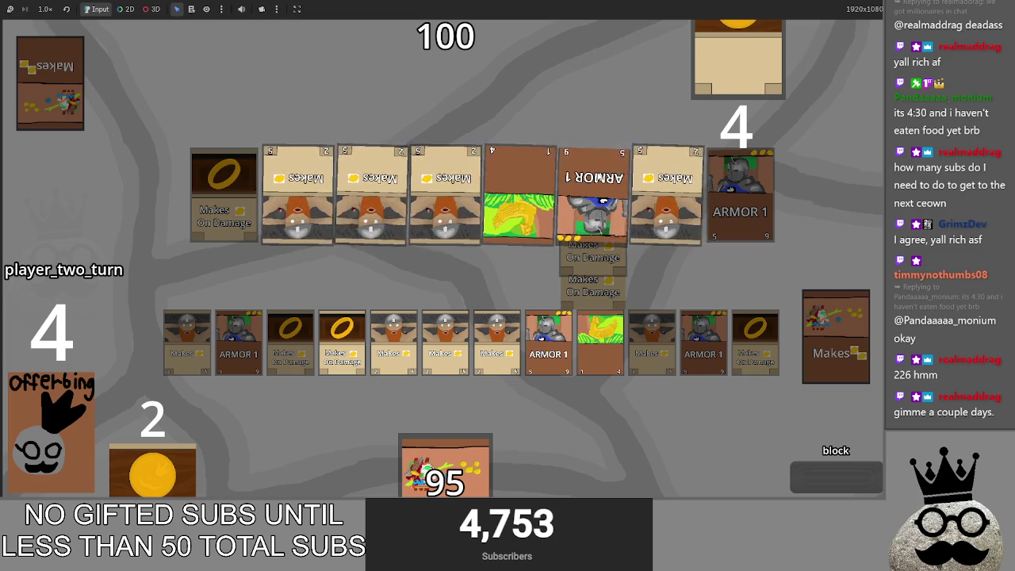
# Add a Graphical item for equipment tiling out 'the side instead of downward'
pyautogui.hotkey('alt', 'Tab')
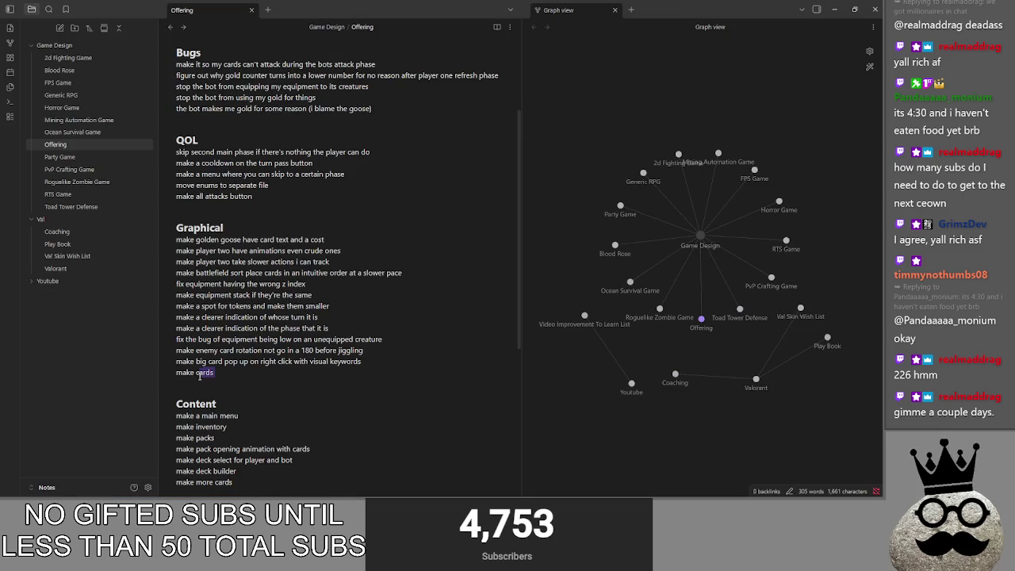
pyautogui.press('BackSpace')
pyautogui.press('BackSpace')
pyautogui.press('BackSpace')
pyautogui.write('pment th')
pyautogui.press('BackSpace')
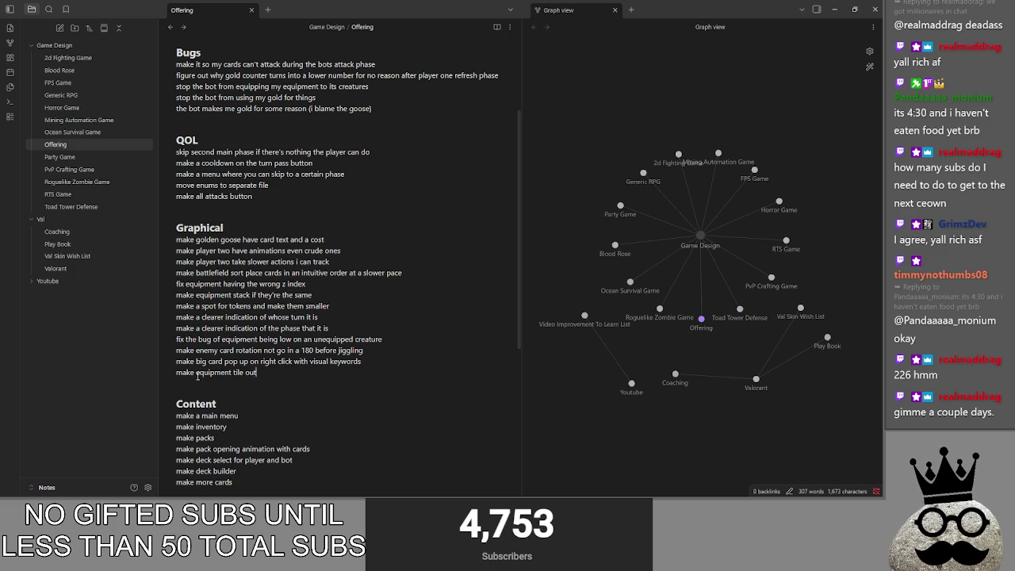
pyautogui.write('the side instead of downward')
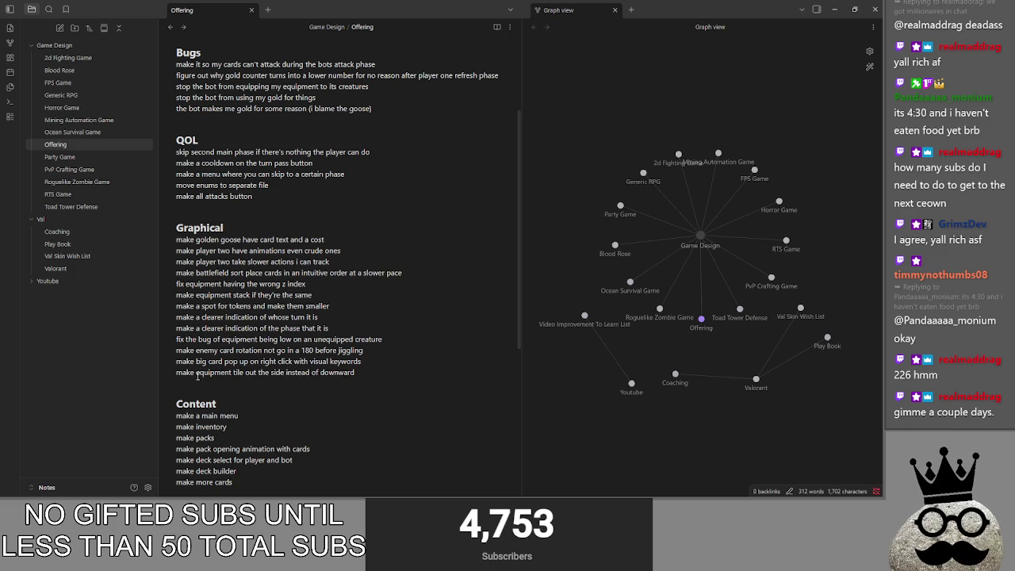
pyautogui.press('Return')
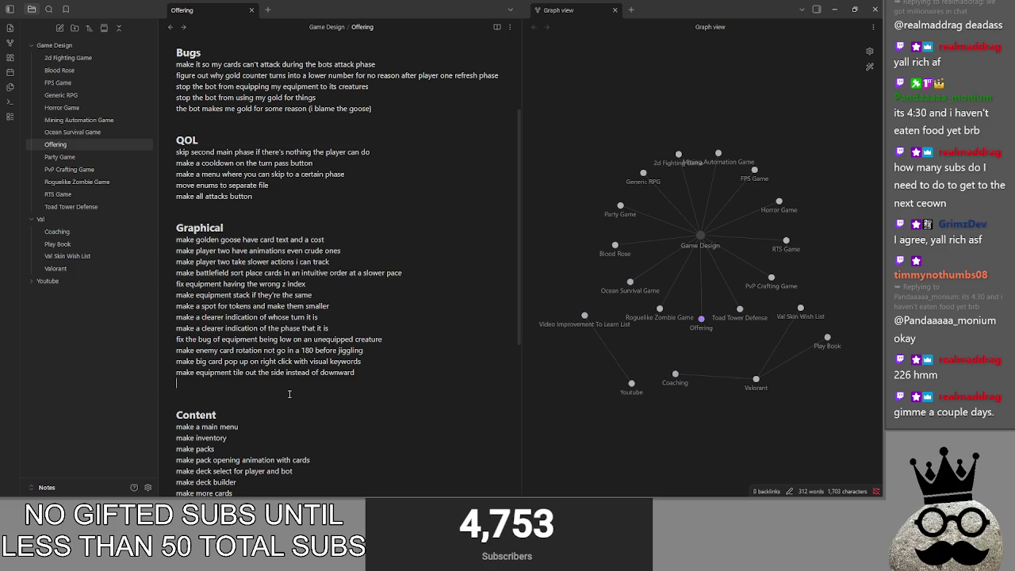
pyautogui.press('BackSpace')
pyautogui.hotkey('alt', 'Tab')
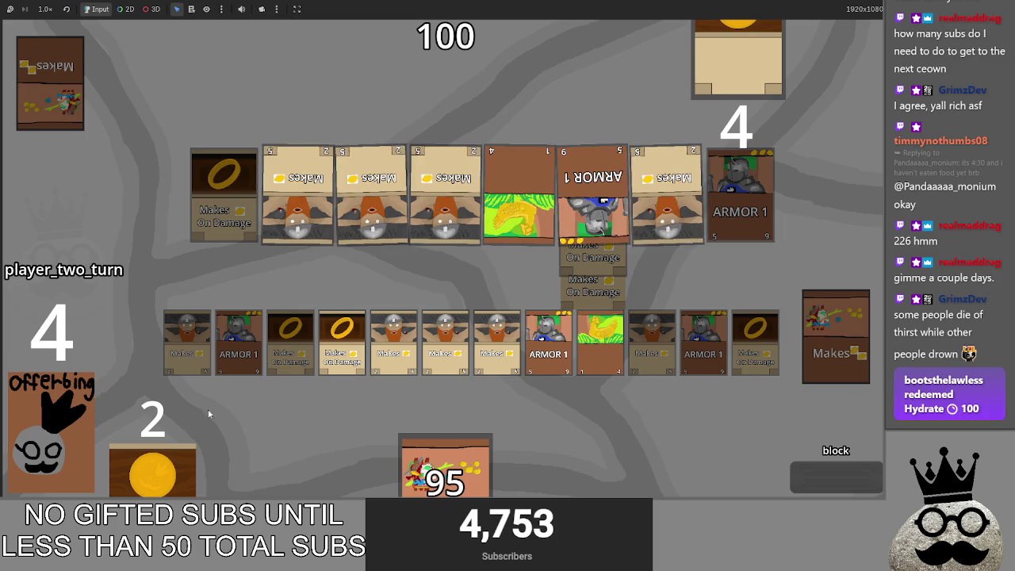
# Drag a hand card over the board and declare a block in the Offering game
pyautogui.moveTo(445, 466); pyautogui.dragTo(720, 287)
pyautogui.click(811, 477)
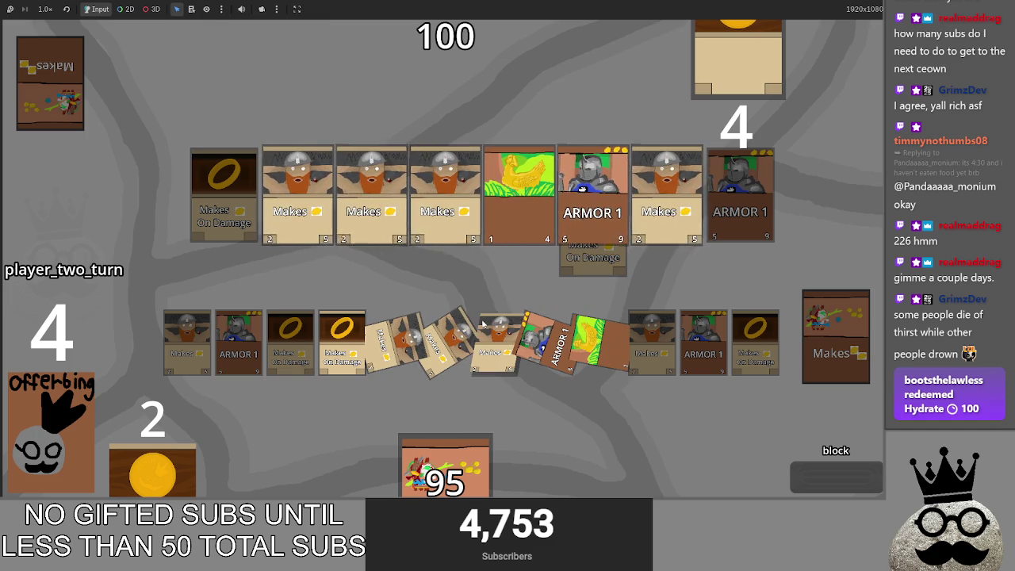
pyautogui.hotkey('alt', 'Tab')
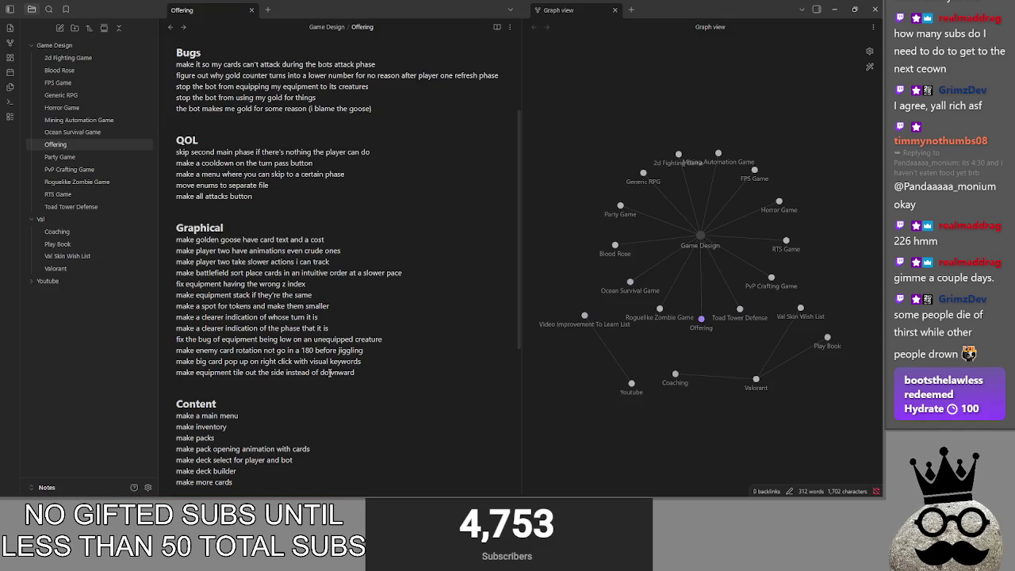
# Add 'each time you click a card while blocking it makes the enemy cards rotated 0 degrees' below the jiggling item
pyautogui.press('Return')
pyautogui.write('each time you click a card')
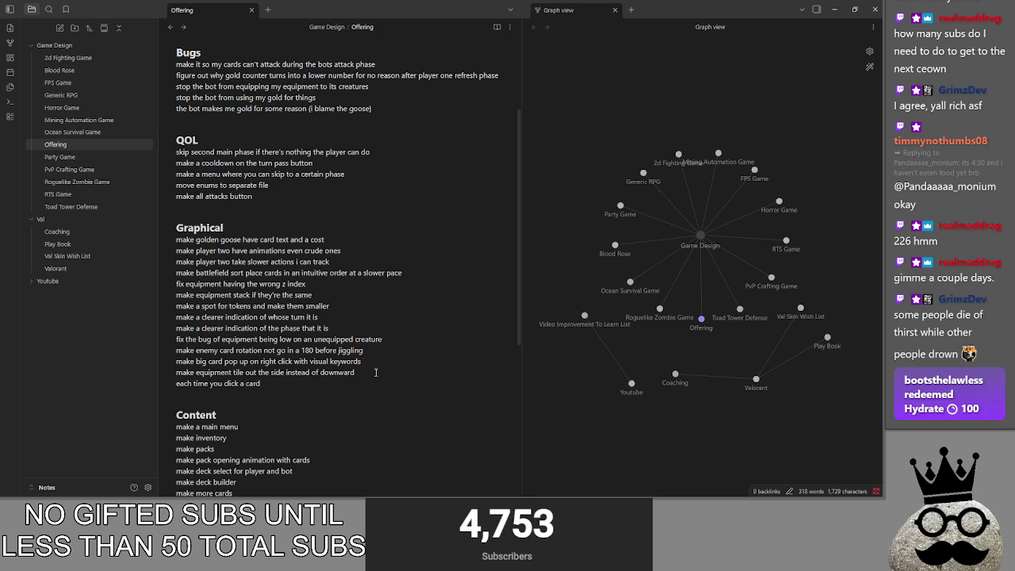
pyautogui.write(' to block')
pyautogui.hotkey('ctrl', 'BackSpace')
pyautogui.hotkey('ctrl', 'BackSpace')
pyautogui.write('while blocking it makes the enemy cards rotated 0 degrees')
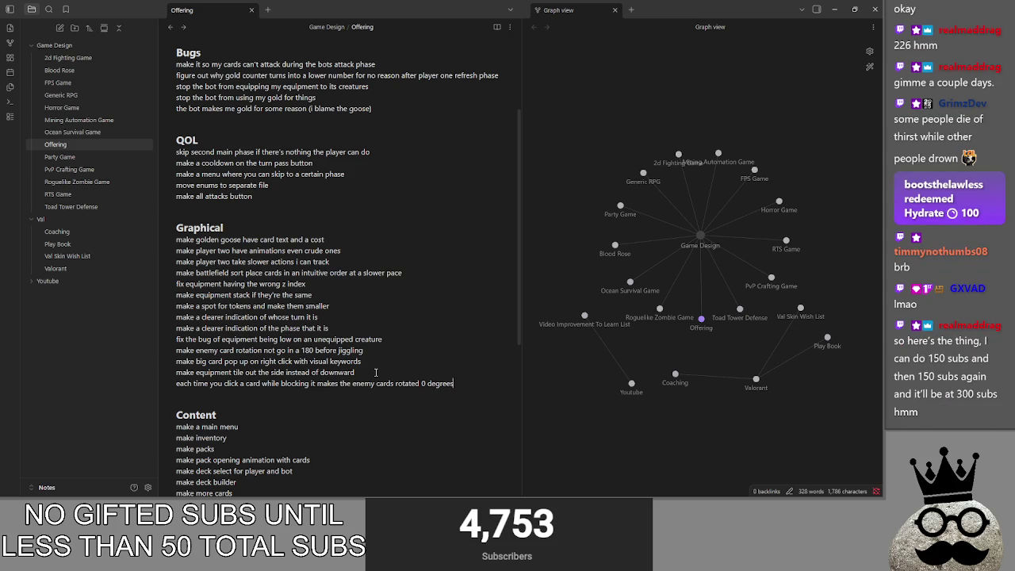
pyautogui.click(373, 351)
pyautogui.press('Return')
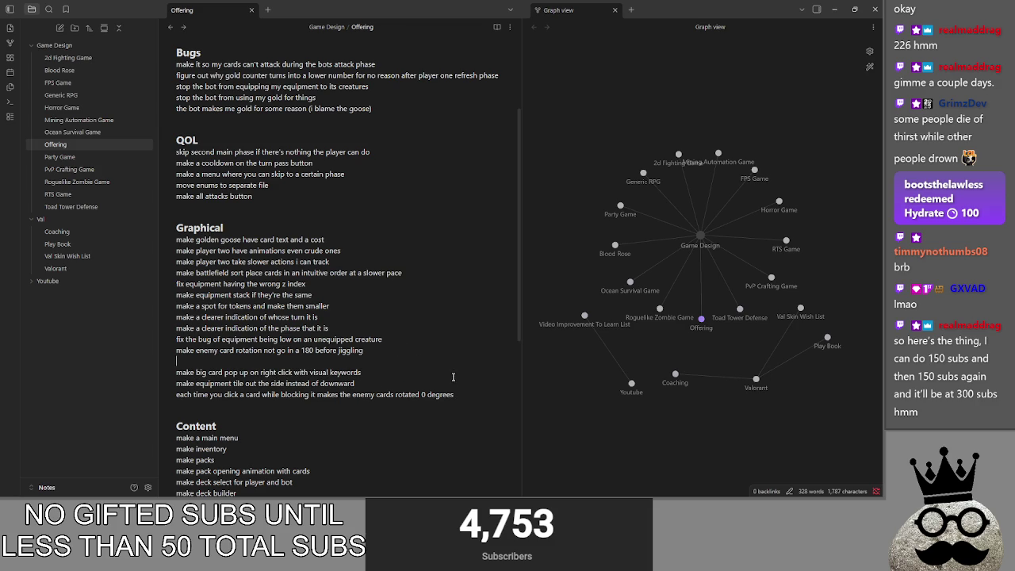
pyautogui.moveTo(465, 391)
pyautogui.mouseDown()
pyautogui.moveTo(176, 394)
pyautogui.moveTo(178, 361)
pyautogui.mouseUp()
pyautogui.click(219, 400)
pyautogui.press('BackSpace')
pyautogui.moveTo(412, 383); pyautogui.dragTo(149, 227)
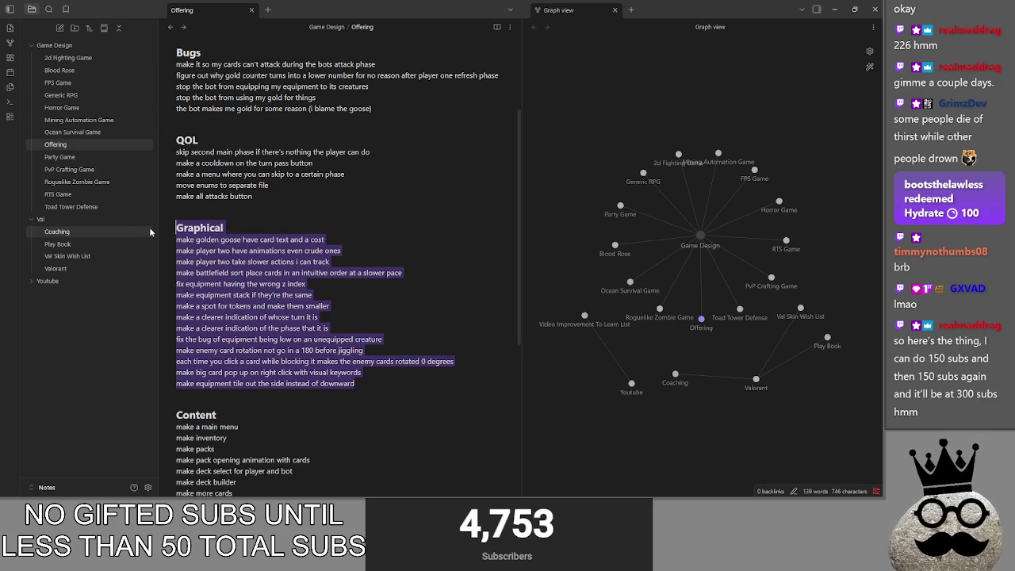
pyautogui.scroll(-1, 238, 270)
pyautogui.scroll(3, 262, 282)
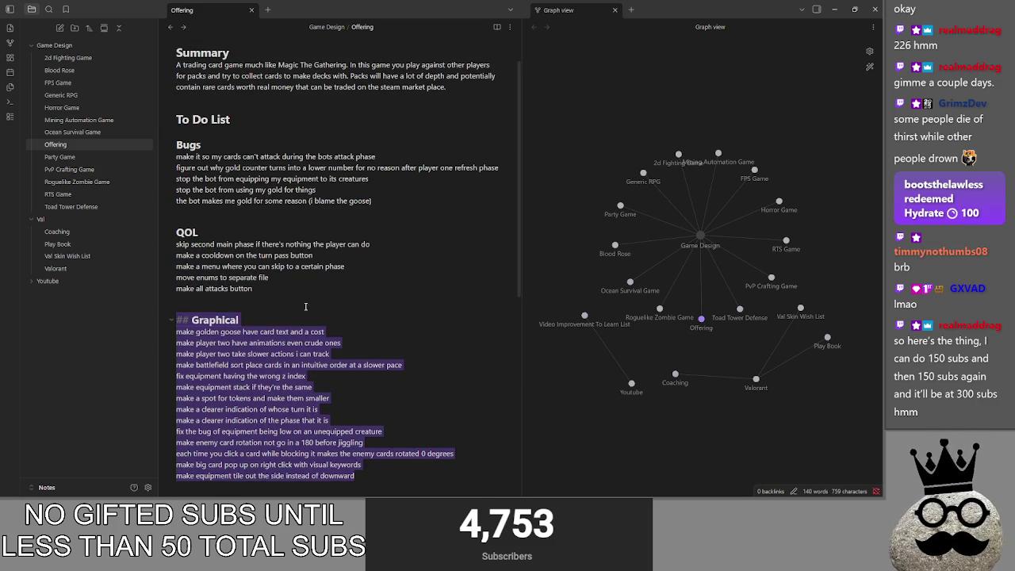
pyautogui.click(290, 289)
pyautogui.moveTo(290, 290); pyautogui.dragTo(177, 144)
pyautogui.click(371, 201)
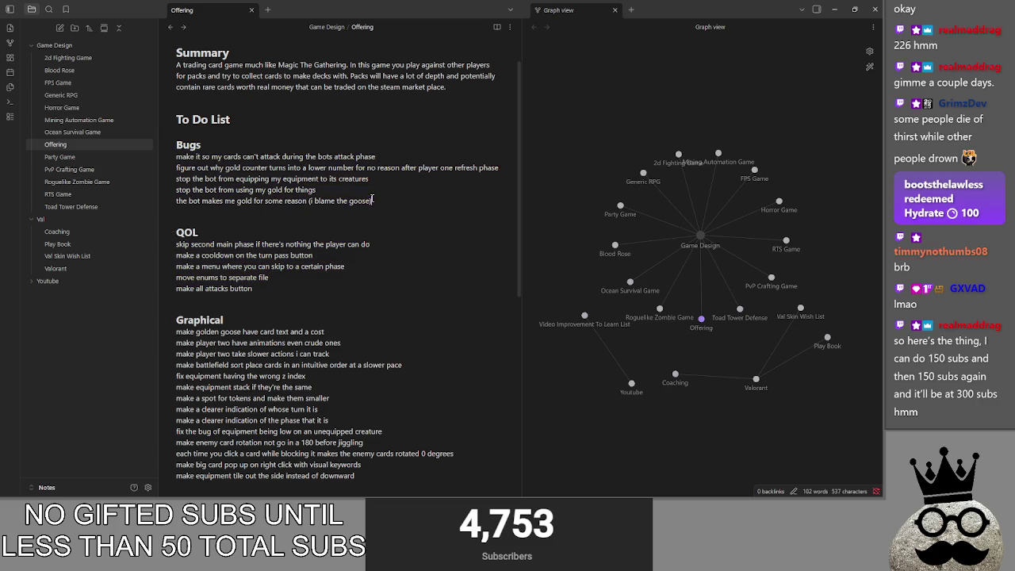
pyautogui.scroll(-1, 369, 302)
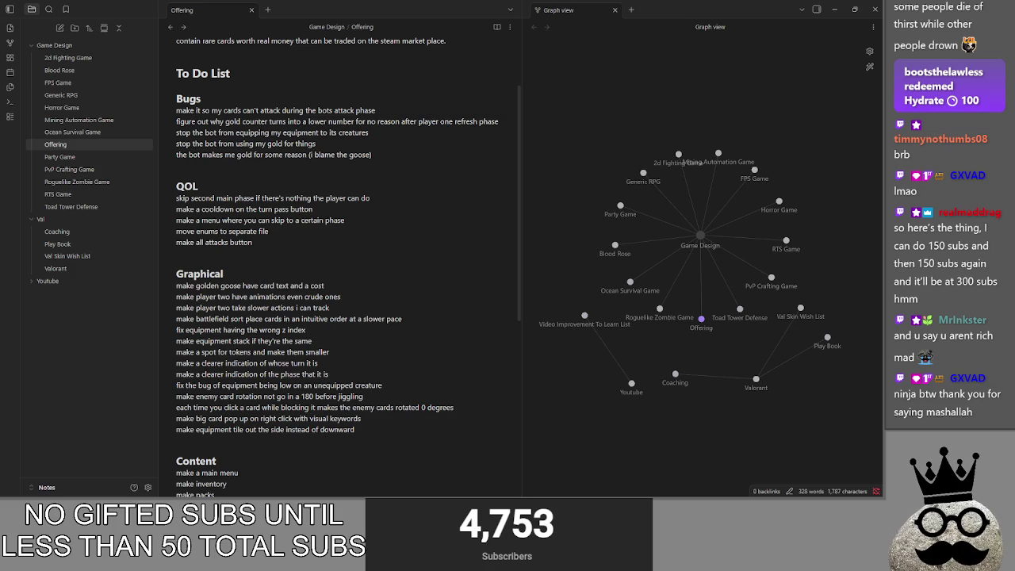
pyautogui.hotkey('alt', 'Tab')
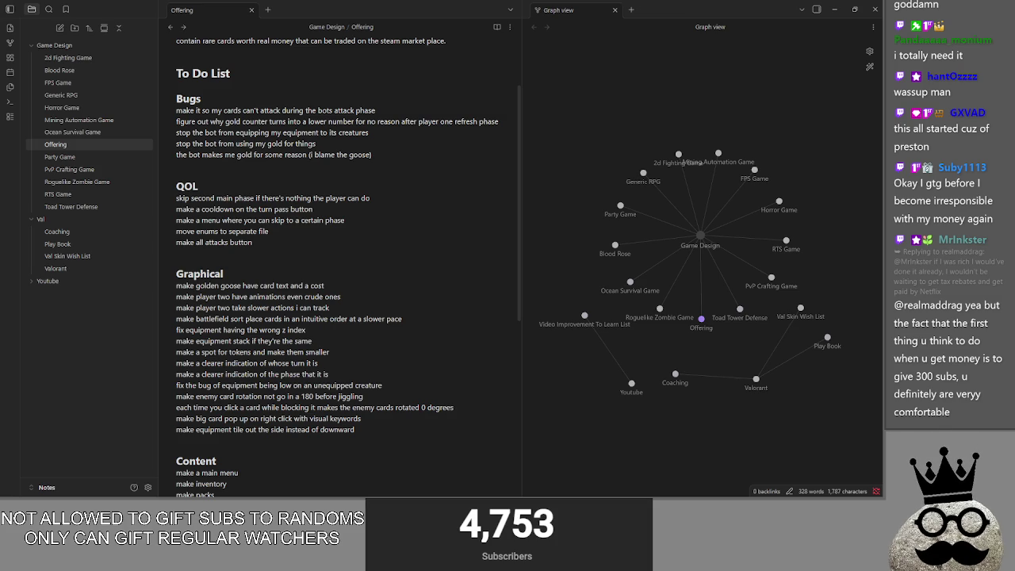
pyautogui.click(261, 262)
pyautogui.click(261, 252)
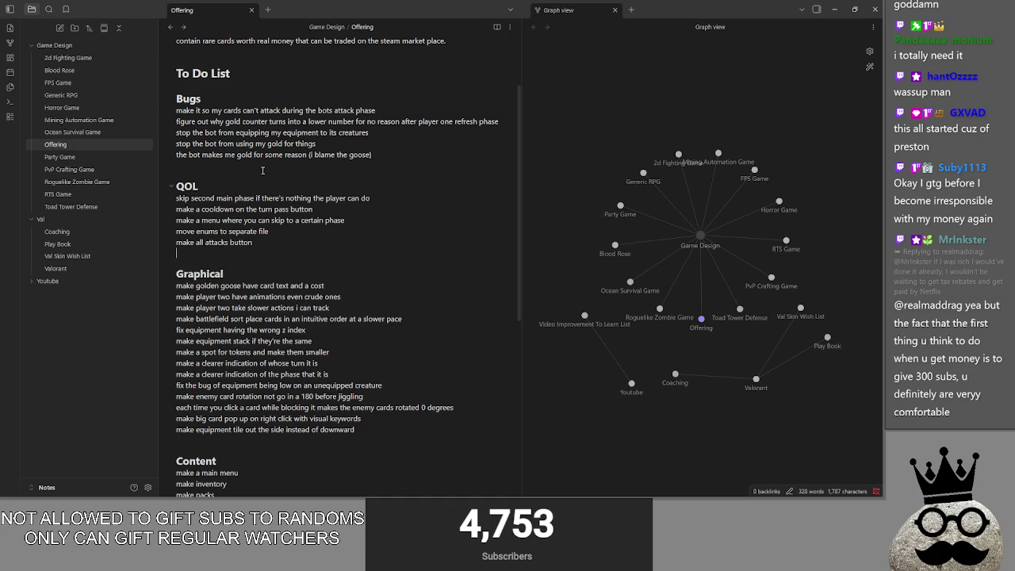
pyautogui.click(262, 168)
pyautogui.press('BackSpace')
pyautogui.press('Return')
pyautogui.scroll(-2, 238, 263)
pyautogui.click(218, 398)
pyautogui.scroll(-4, 219, 397)
pyautogui.click(219, 413)
pyautogui.press('BackSpace')
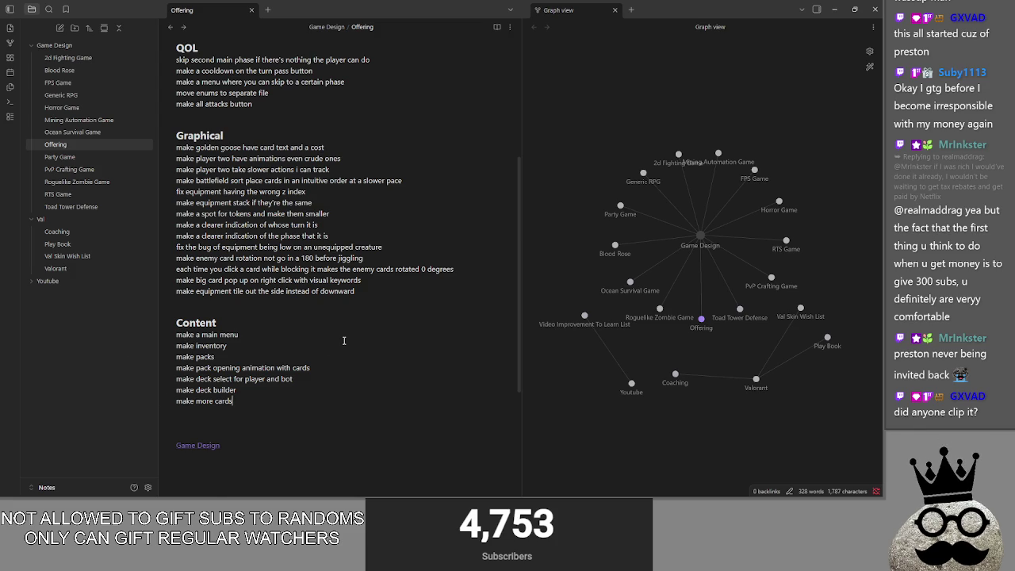
pyautogui.scroll(1, 344, 341)
pyautogui.click(317, 161)
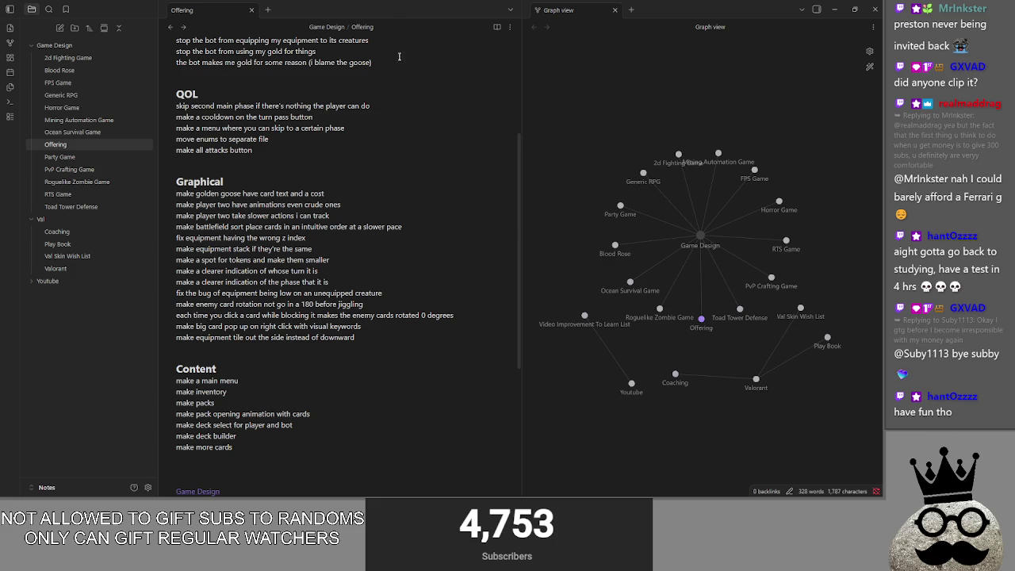
pyautogui.hotkey('alt', 'Tab')
pyautogui.hotkey('alt', 'Tab')
pyautogui.hotkey('alt', 'Tab')
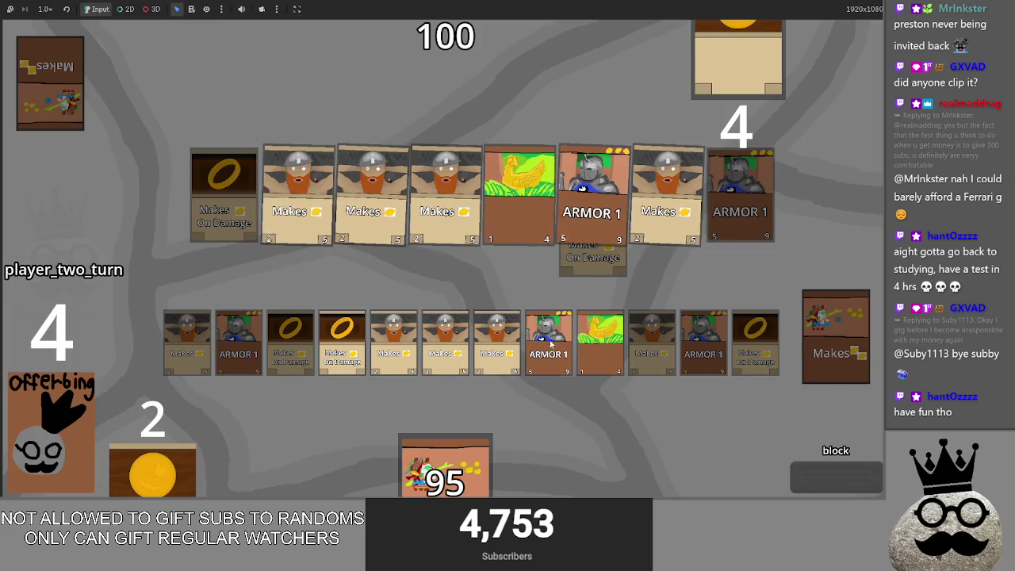
pyautogui.hotkey('alt', 'Tab')
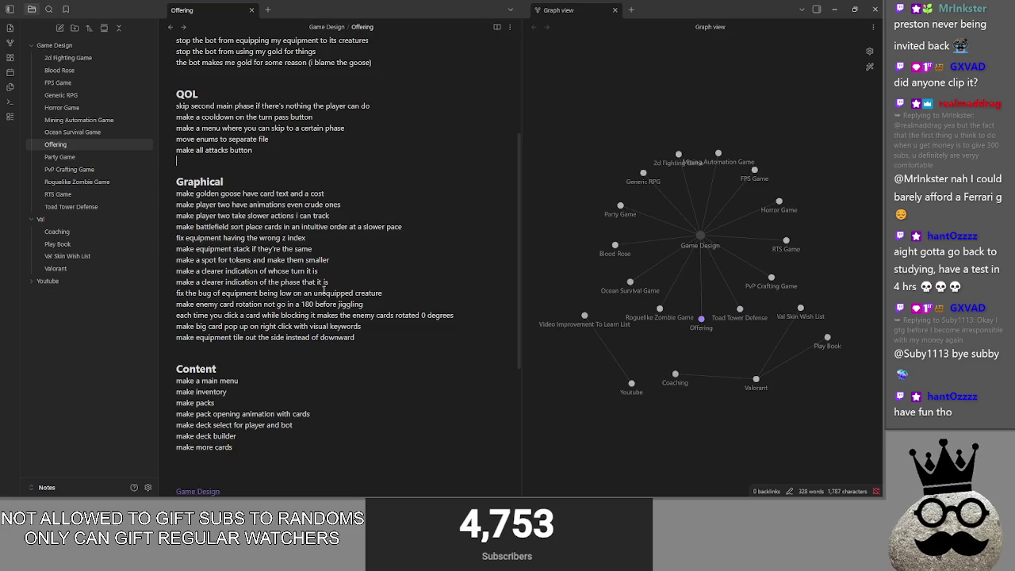
pyautogui.click(367, 337)
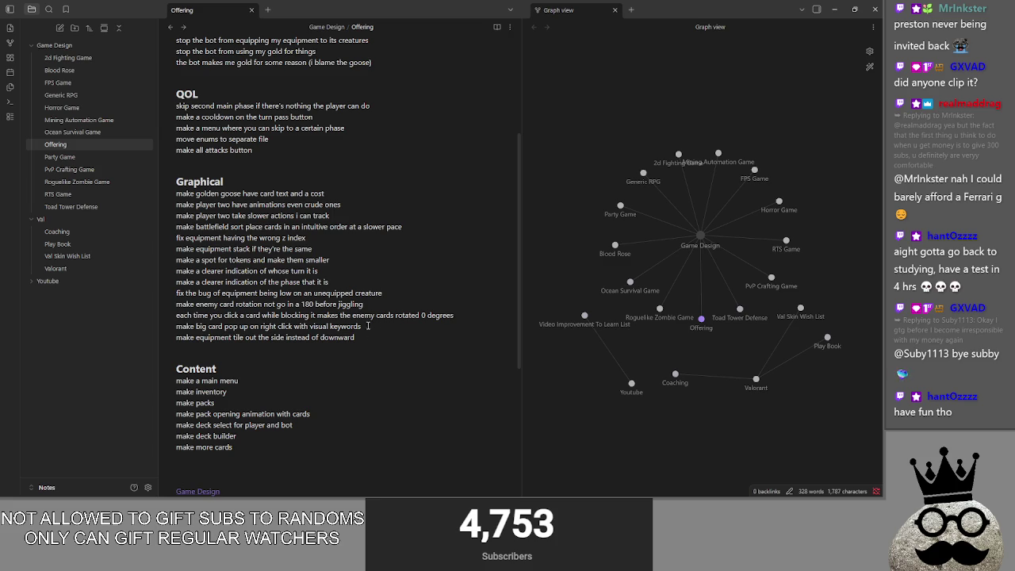
pyautogui.click(340, 281)
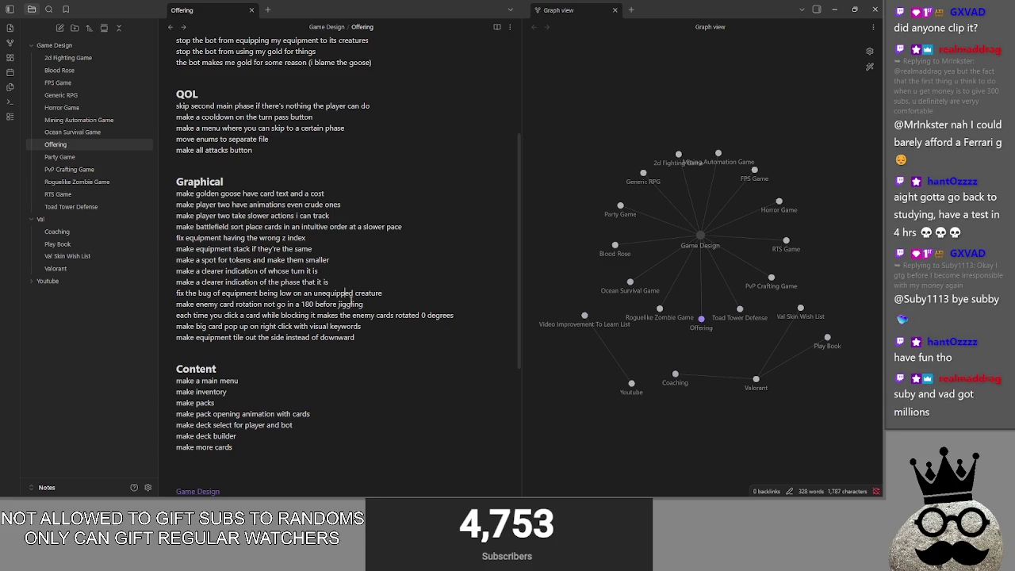
pyautogui.click(384, 336)
# Below the downward item, add 'make blocking creatures face the creature they're blocking with an arrow'
pyautogui.press('Return')
pyautogui.write('make blocking creatures face the creat')
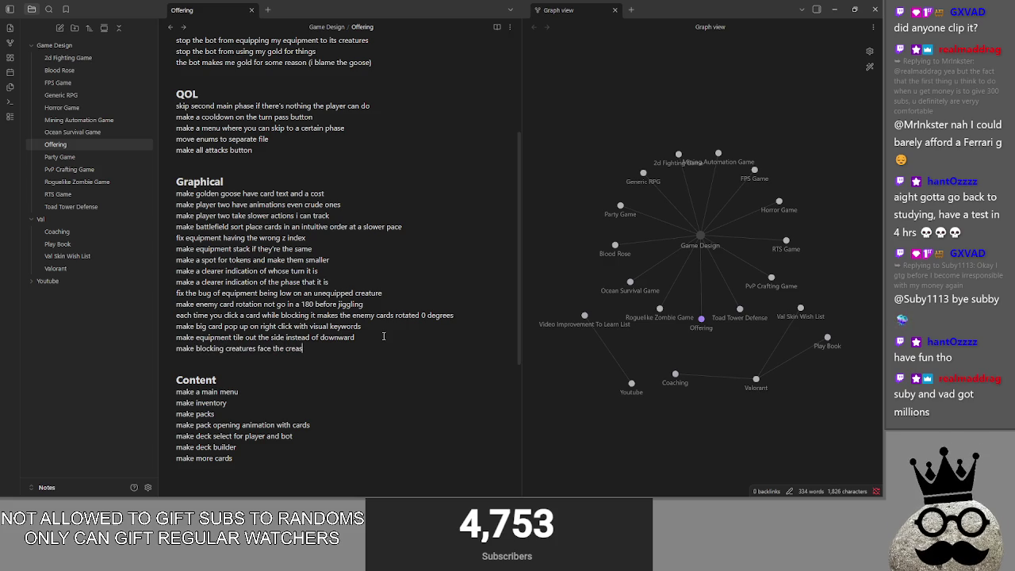
pyautogui.write('ure theyre blocking with an arrow')
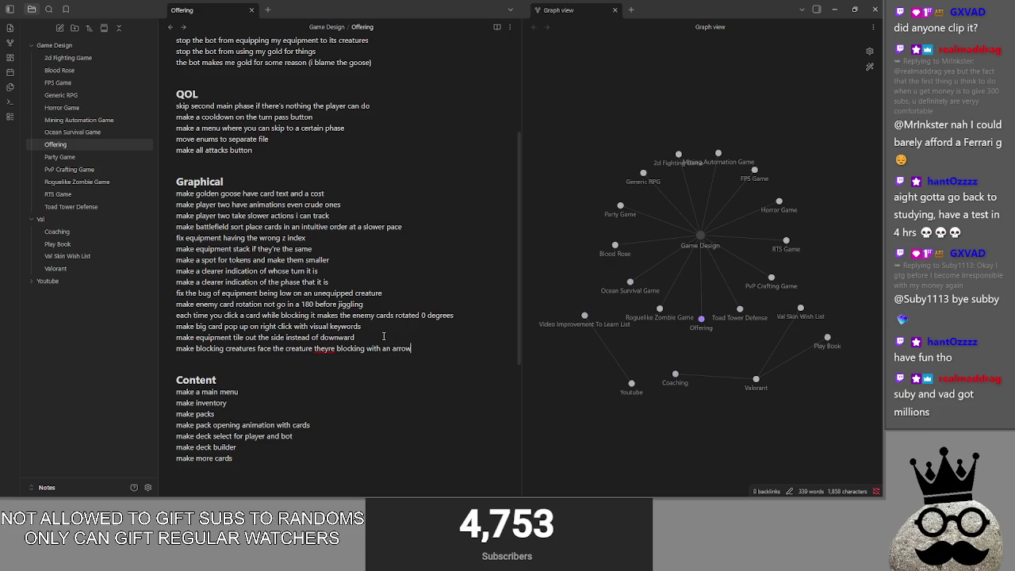
pyautogui.press('BackSpace')
pyautogui.click(329, 349)
pyautogui.write("'")
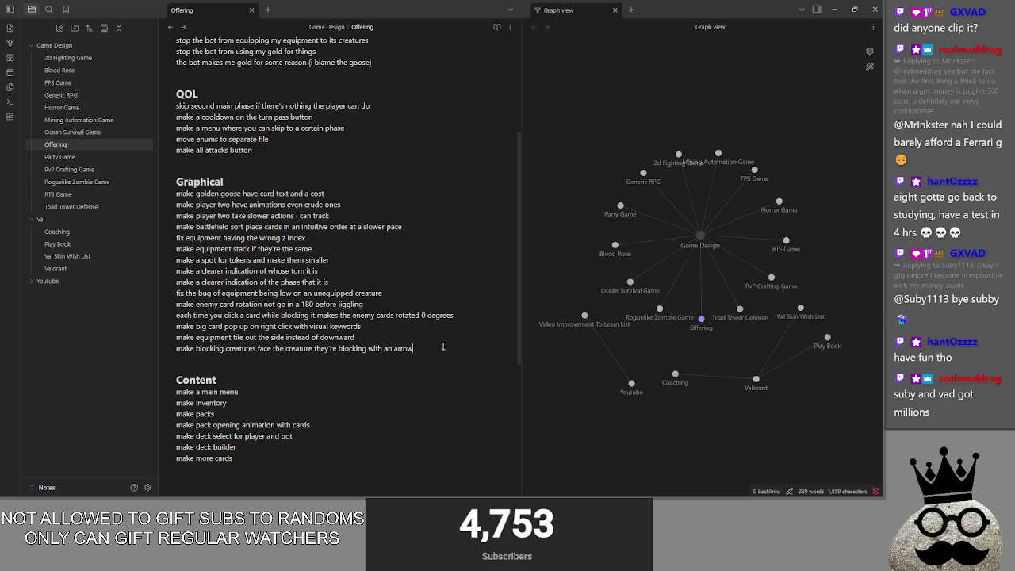
pyautogui.press('Return')
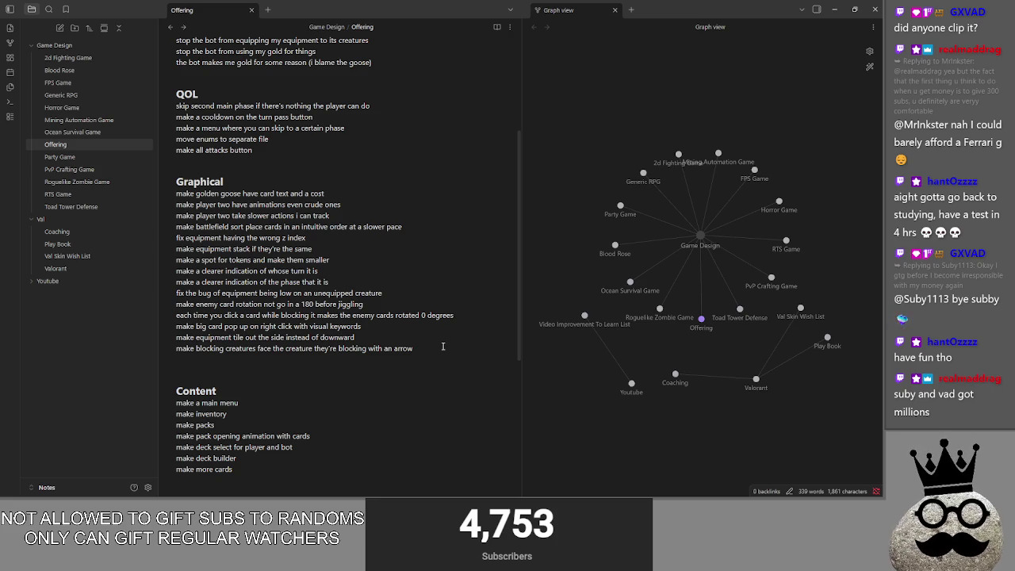
pyautogui.click(276, 365)
pyautogui.press('Up')
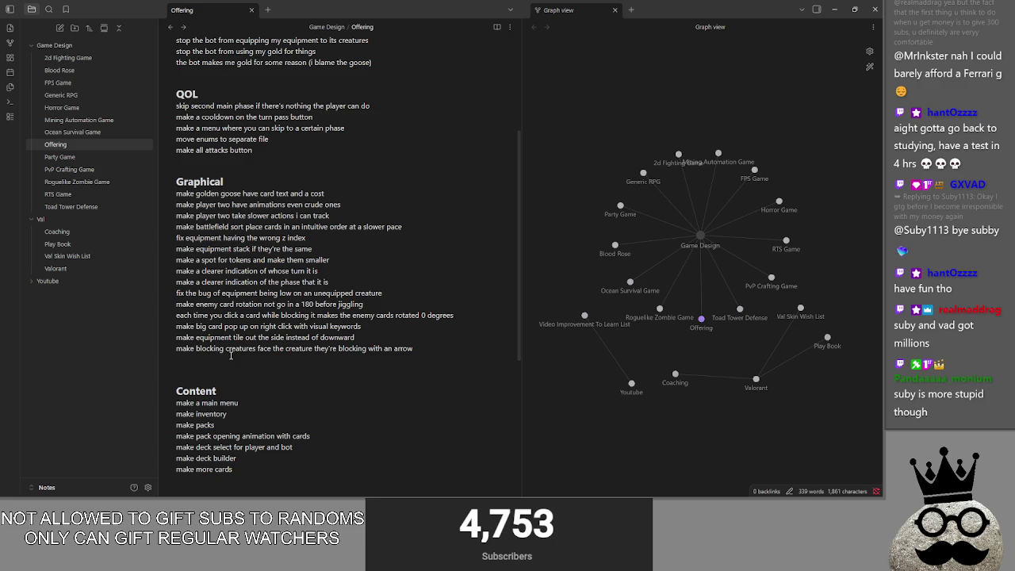
pyautogui.hotkey('ctrl', 'f')
# Search the note for 'blocking', then return to the end of the arrow item
pyautogui.write('blocking')
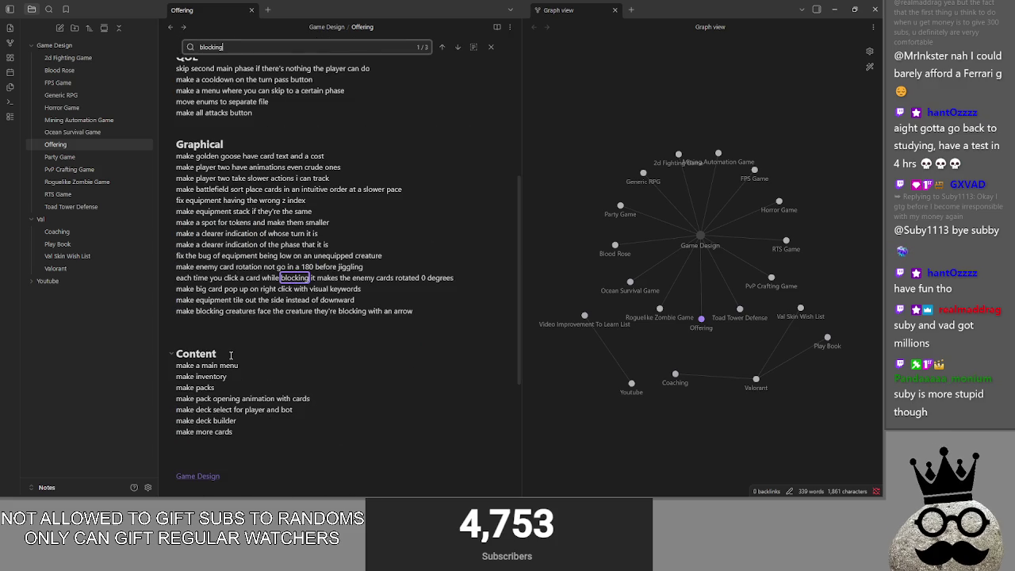
pyautogui.press('Return')
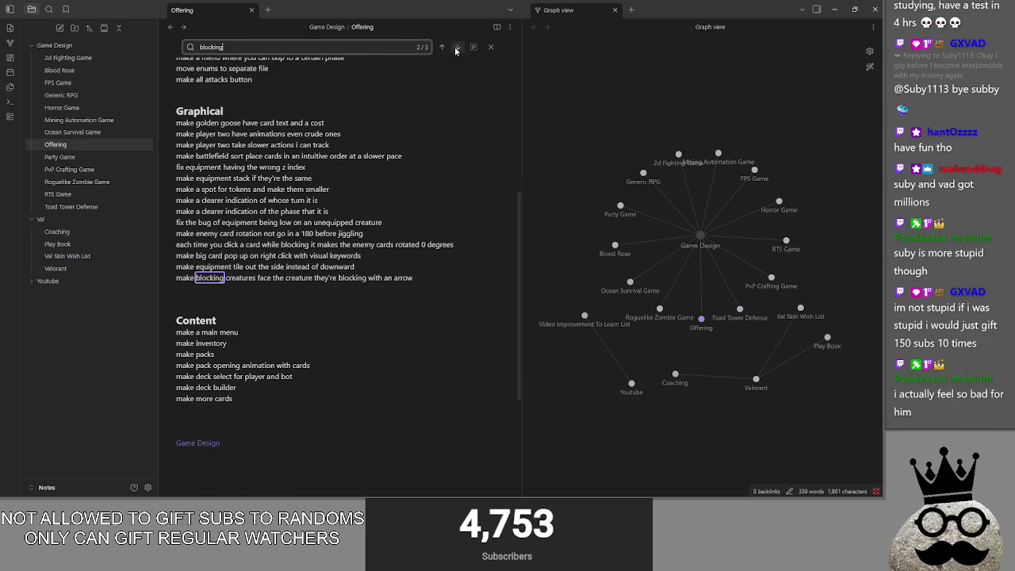
pyautogui.click(457, 50)
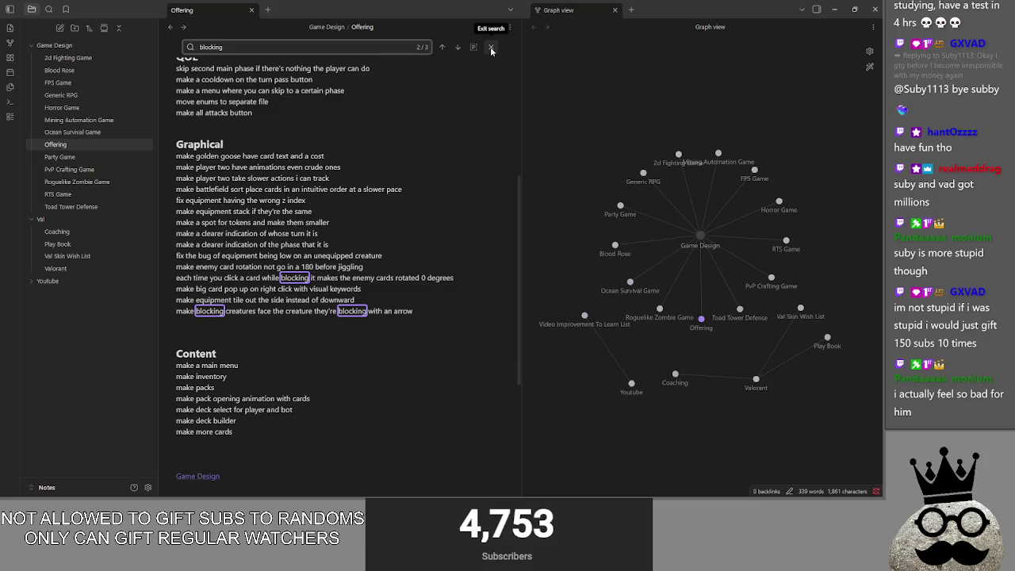
pyautogui.click(491, 47)
pyautogui.click(429, 287)
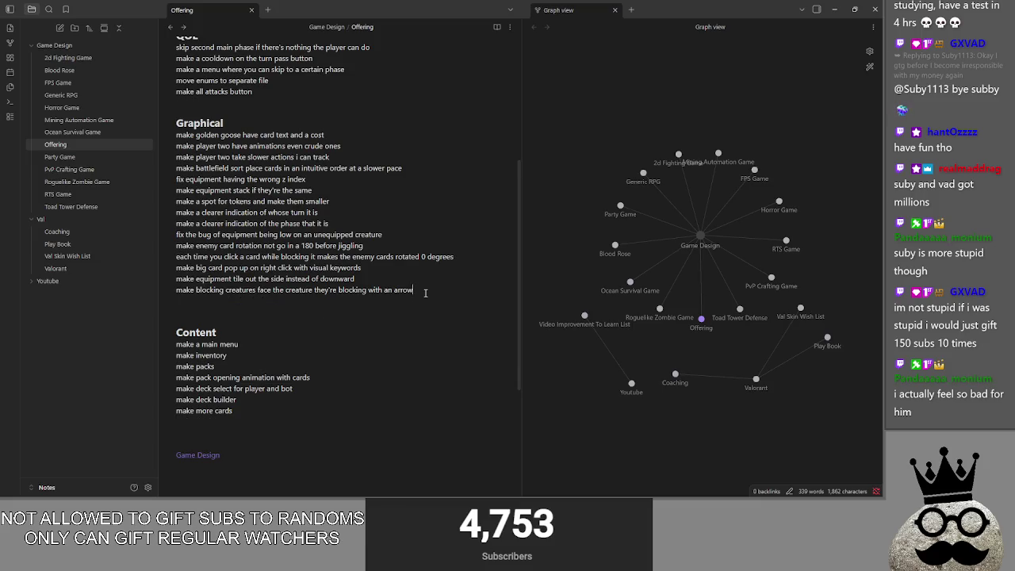
# Add 'make blocking creatures and attackers get grouped to the side' with no trailing blank line
pyautogui.press('Return')
pyautogui.write('make blocking creatures and attacking')
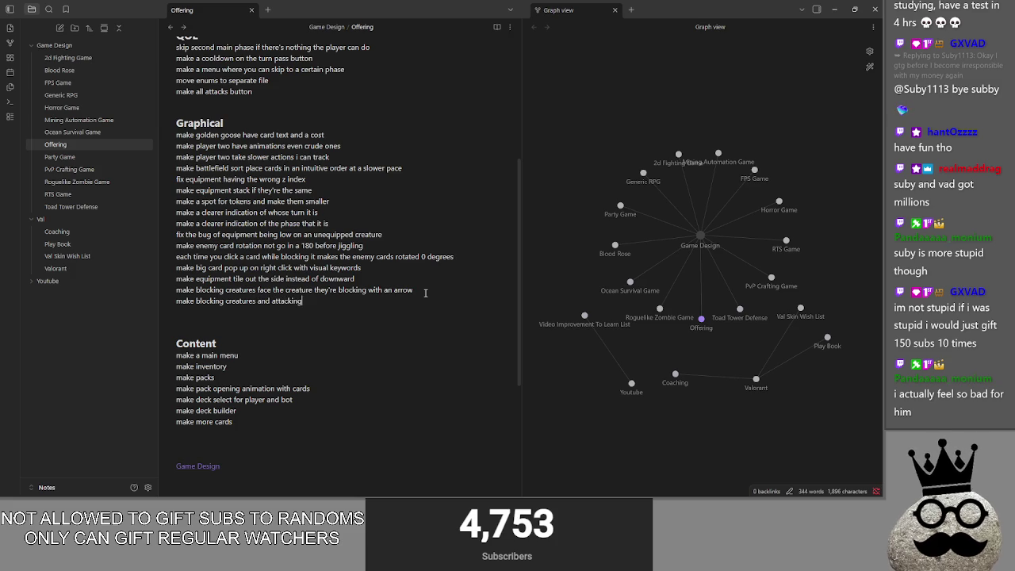
pyautogui.press('BackSpace')
pyautogui.press('BackSpace')
pyautogui.press('BackSpace')
pyautogui.write('ers get ')
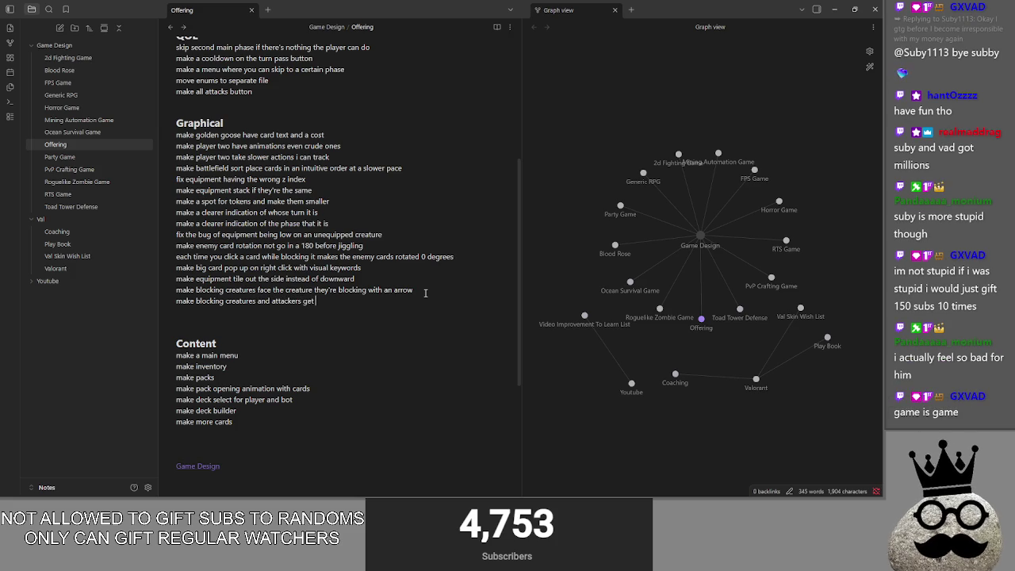
pyautogui.write('grouped to the side')
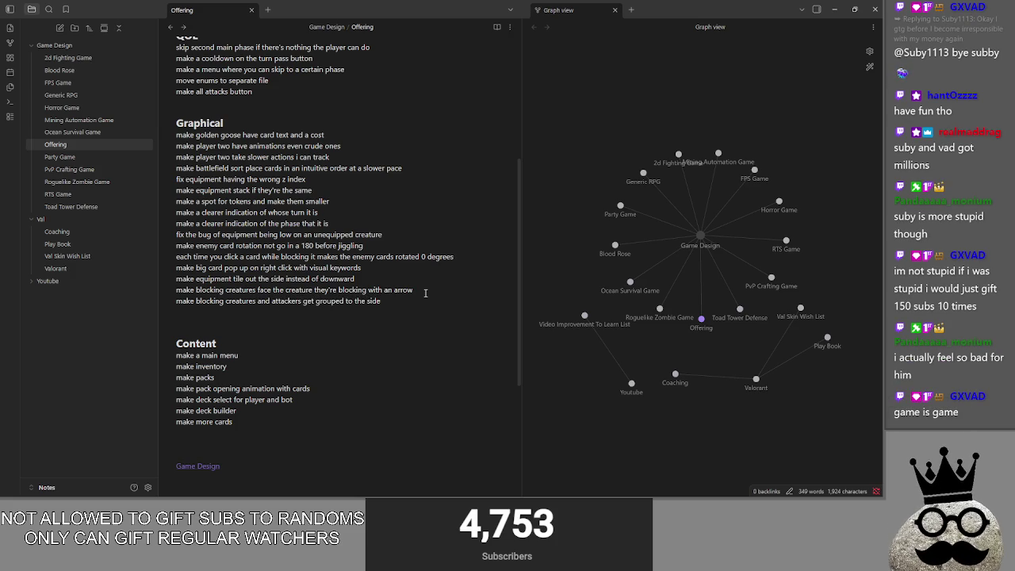
pyautogui.press('BackSpace')
pyautogui.press('Delete')
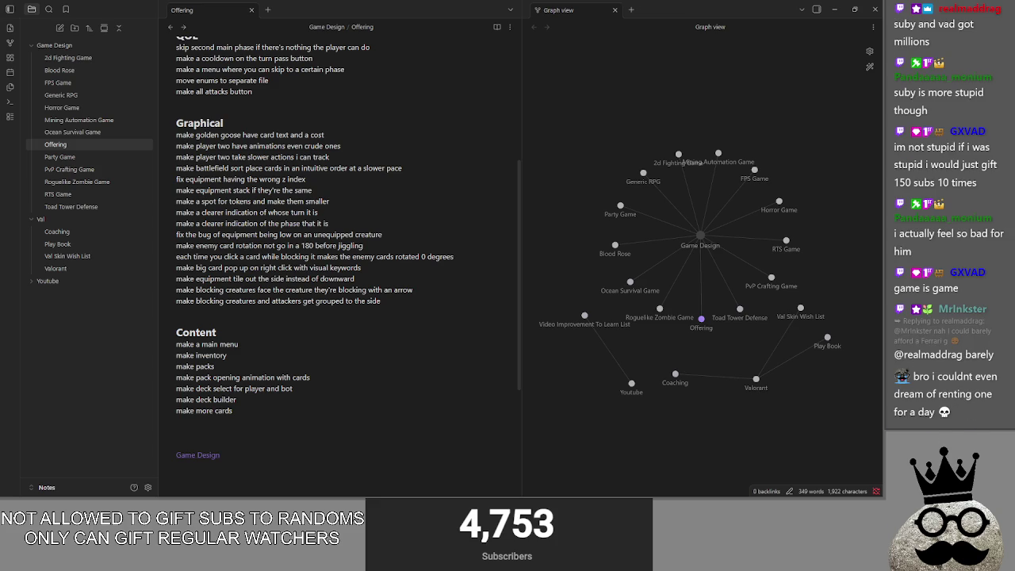
# Glance at another window, return to 'make a main menu' in Content, then show the card game
pyautogui.hotkey('alt', 'Tab')
pyautogui.hotkey('alt', 'Tab')
pyautogui.hotkey('alt', 'Tab')
pyautogui.hotkey('alt', 'Tab')
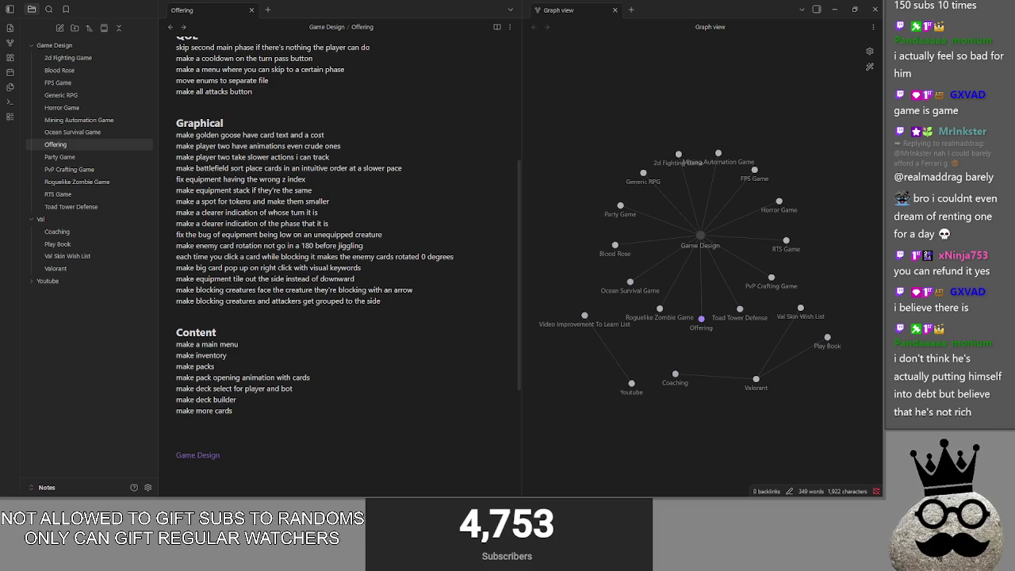
pyautogui.click(380, 301)
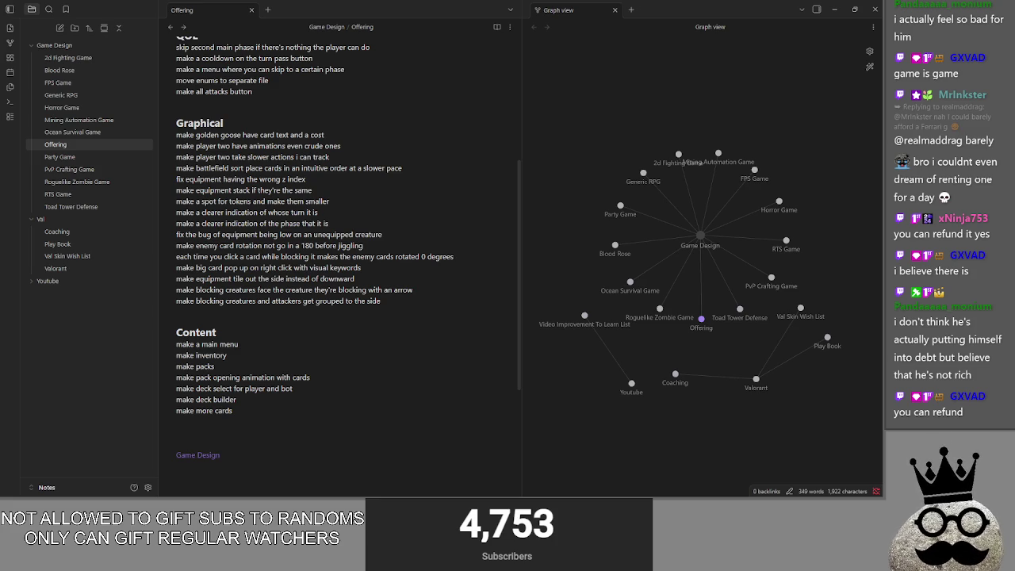
pyautogui.hotkey('alt', 'Tab')
pyautogui.press('Escape')
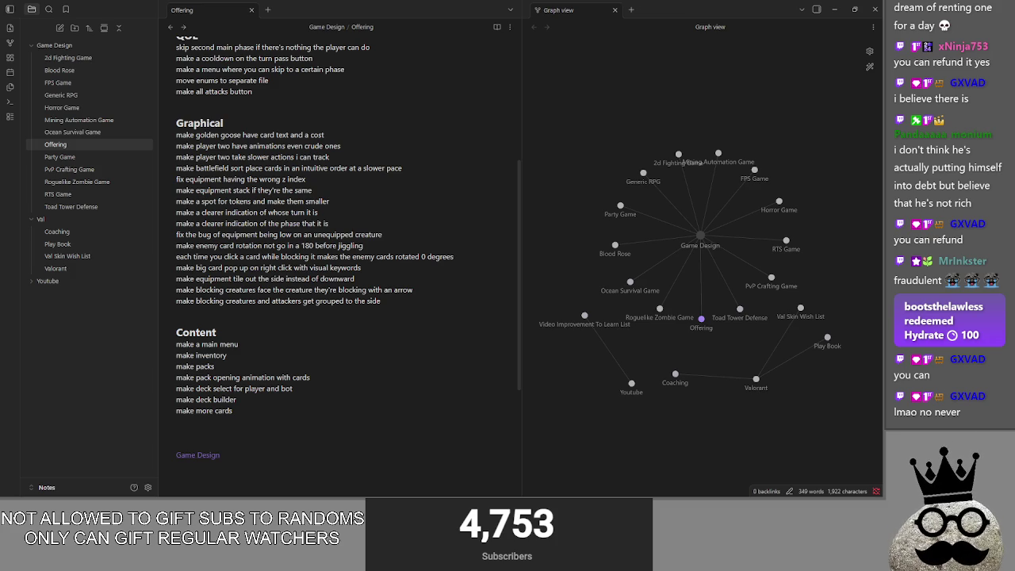
pyautogui.click(342, 338)
pyautogui.click(336, 347)
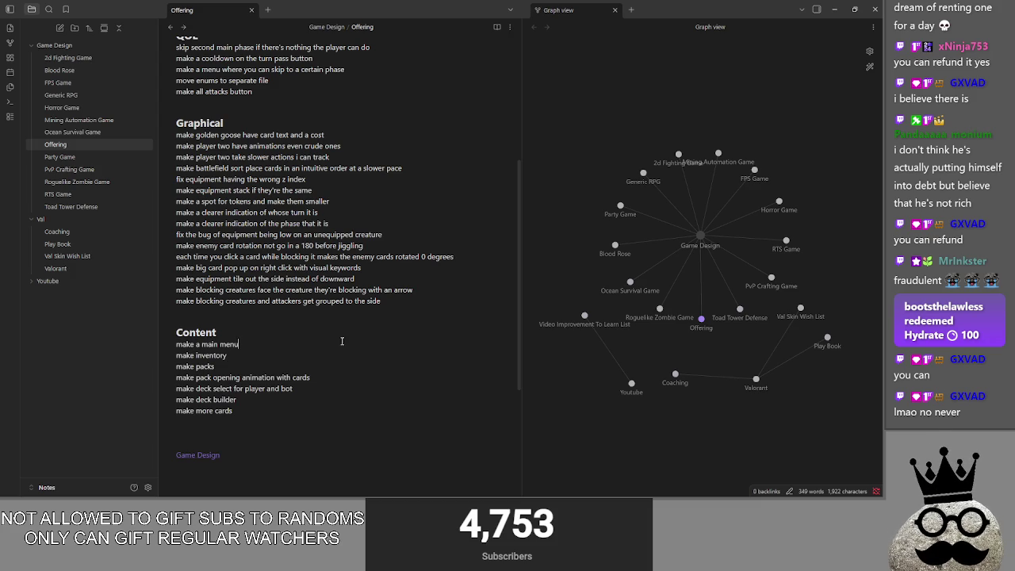
pyautogui.hotkey('alt', 'Tab')
pyautogui.hotkey('alt', 'Tab')
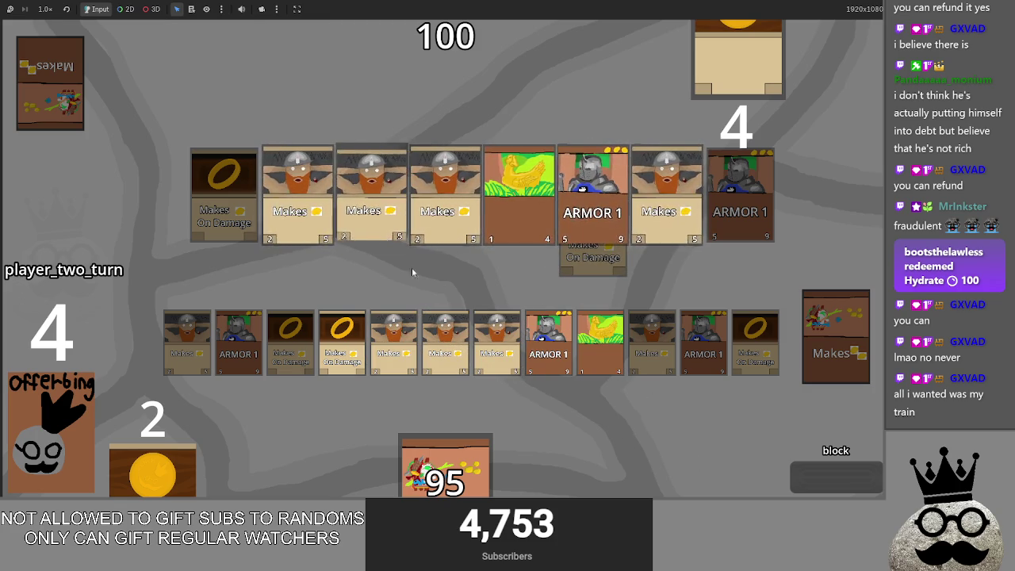
# Finish player two's block, pass to player one, draw, and attack to cut 100 to 74
pyautogui.click(839, 479)
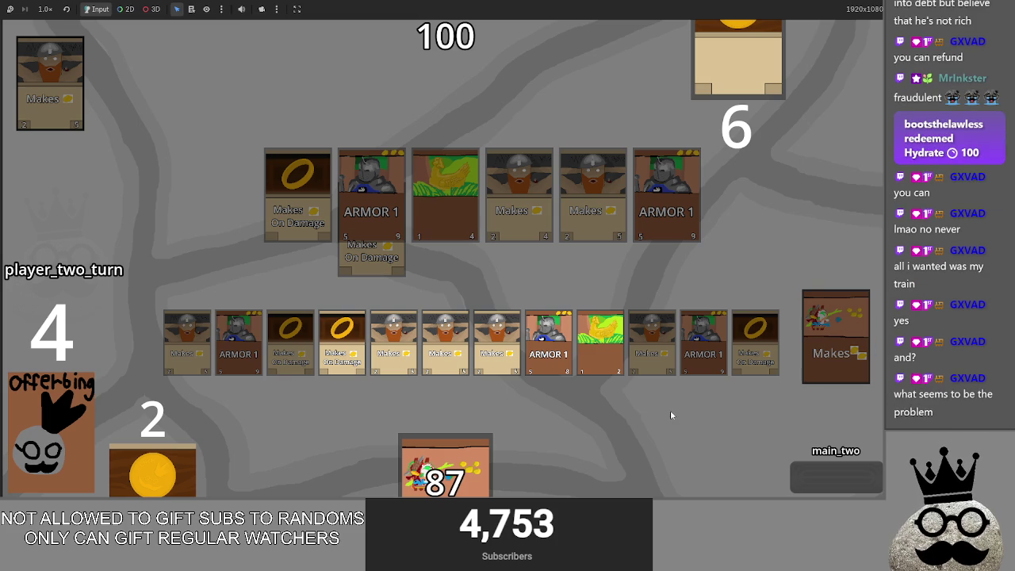
pyautogui.moveTo(449, 462); pyautogui.dragTo(530, 279)
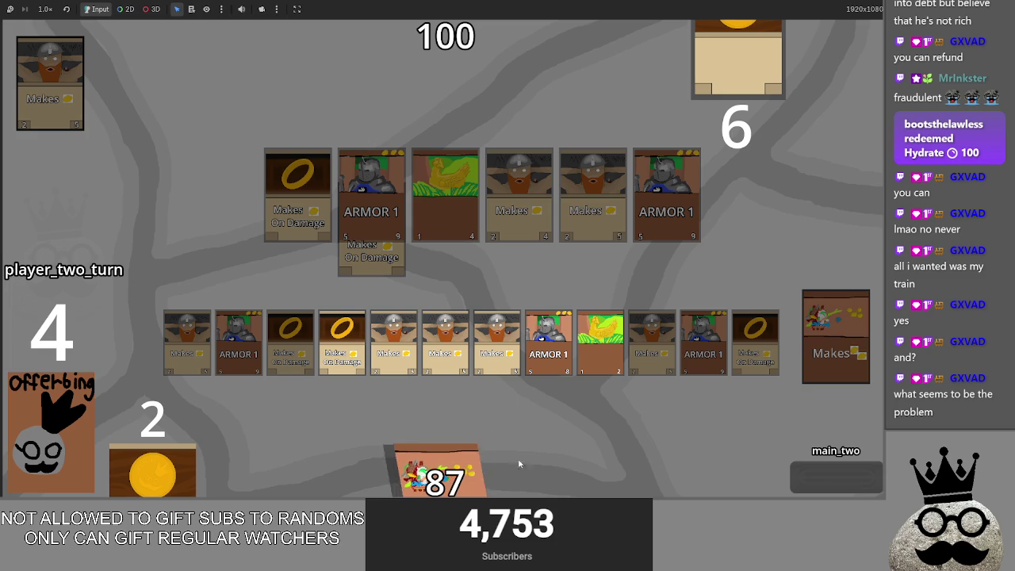
pyautogui.click(821, 469)
pyautogui.click(823, 470)
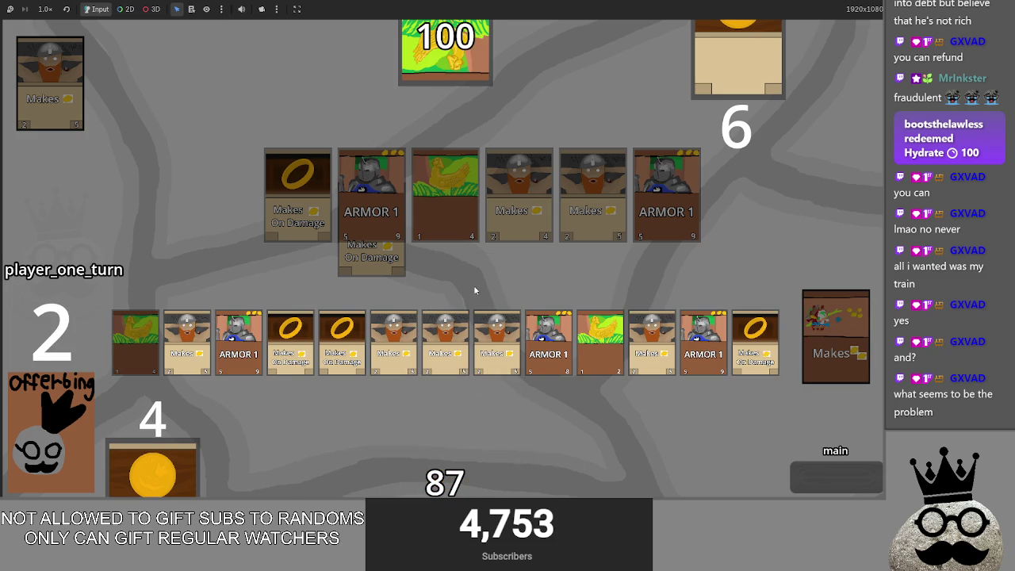
pyautogui.click(811, 479)
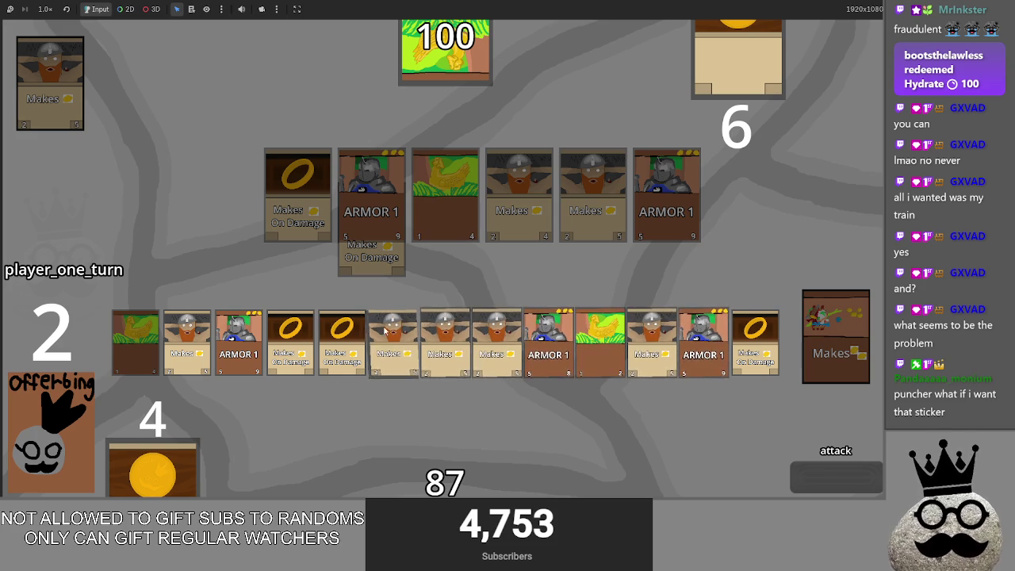
pyautogui.click(821, 480)
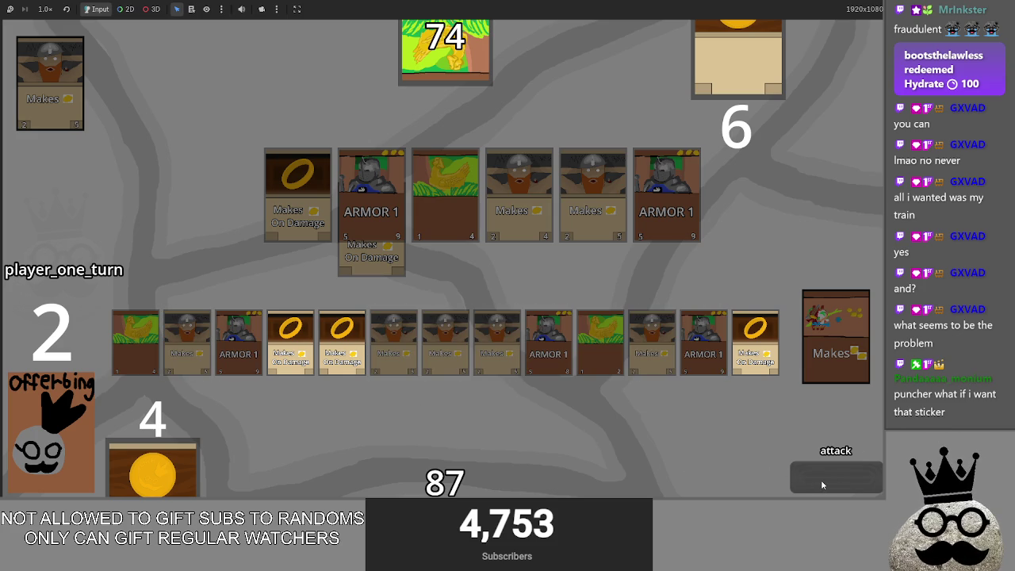
pyautogui.hotkey('alt', 'Tab')
# Add 'make the bot able to block the player' as the first item under the Content heading
pyautogui.scroll(5, 425, 221)
pyautogui.scroll(-5, 238, 198)
pyautogui.click(301, 298)
pyautogui.press('Return')
pyautogui.write('make the bot able to block the player')
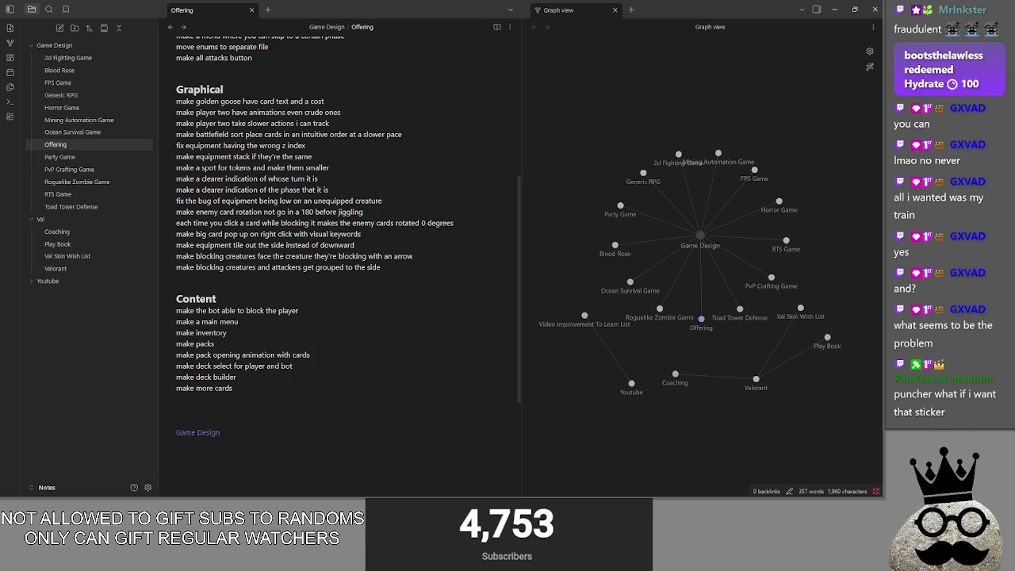
# In the card game, pass the turn to player two and advance into its attack phase
pyautogui.hotkey('alt', 'Tab')
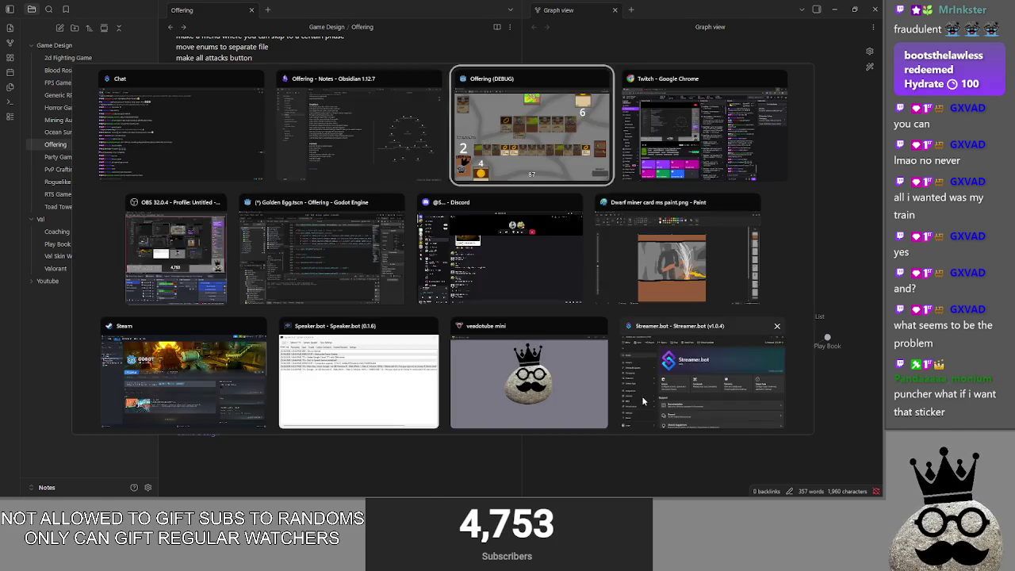
pyautogui.hotkey('alt', 'Tab')
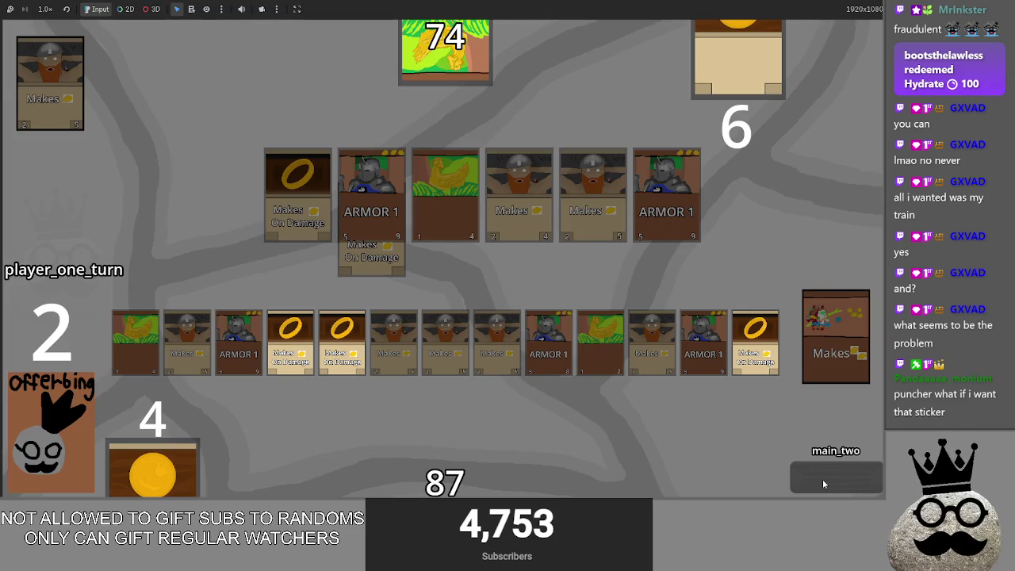
pyautogui.click(822, 479)
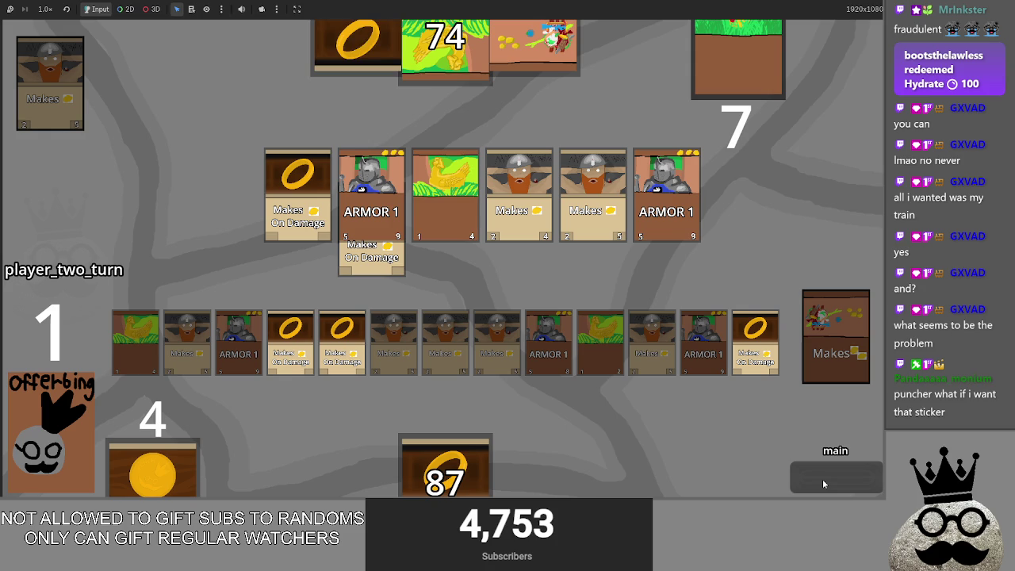
pyautogui.click(823, 479)
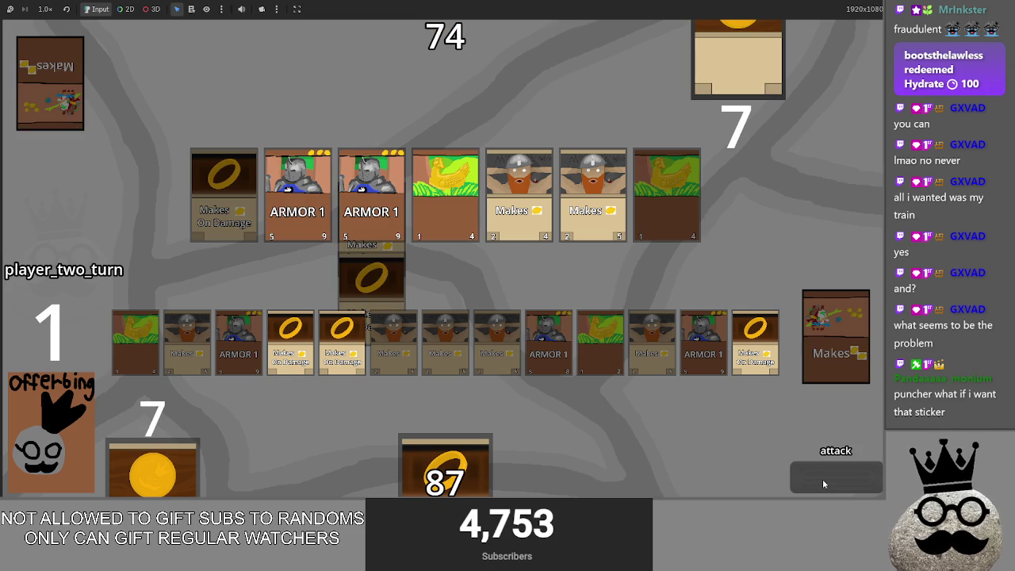
pyautogui.hotkey('alt', 'Tab')
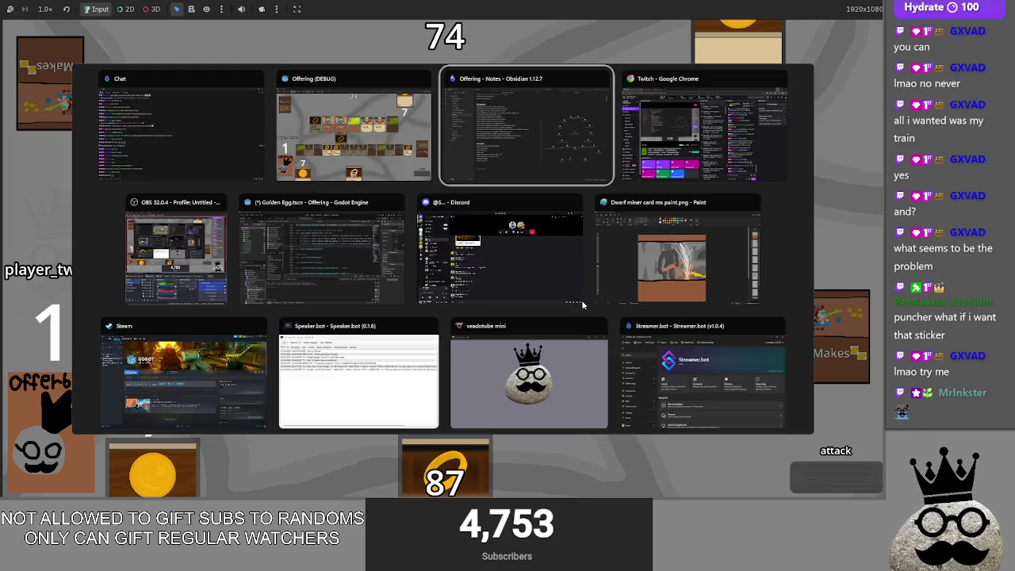
# Add an empty line after 'make blocking creatures and attackers get grouped to the side' in the Offering note
pyautogui.press('Return')
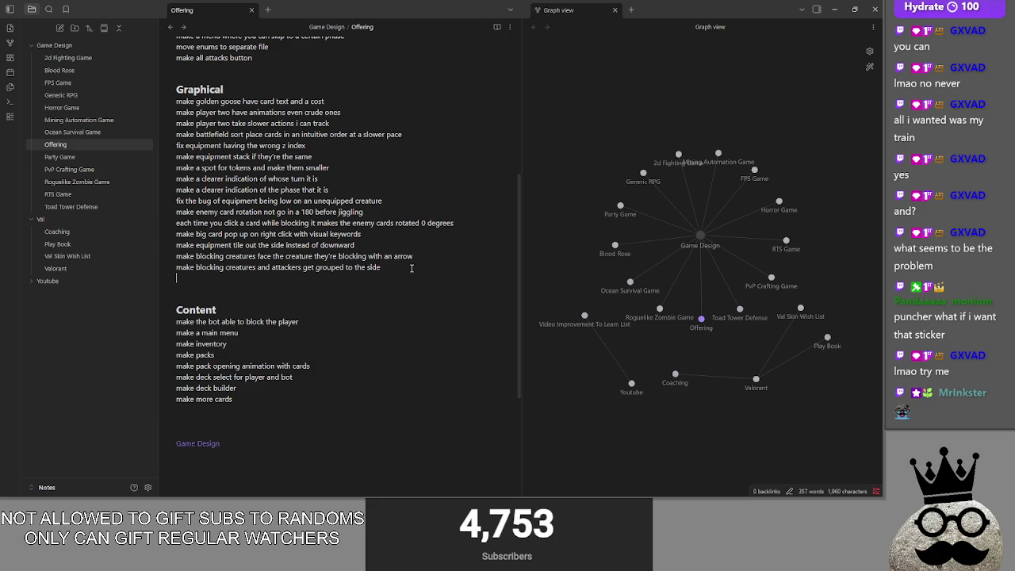
pyautogui.hotkey('alt', 'Tab')
pyautogui.press('Escape')
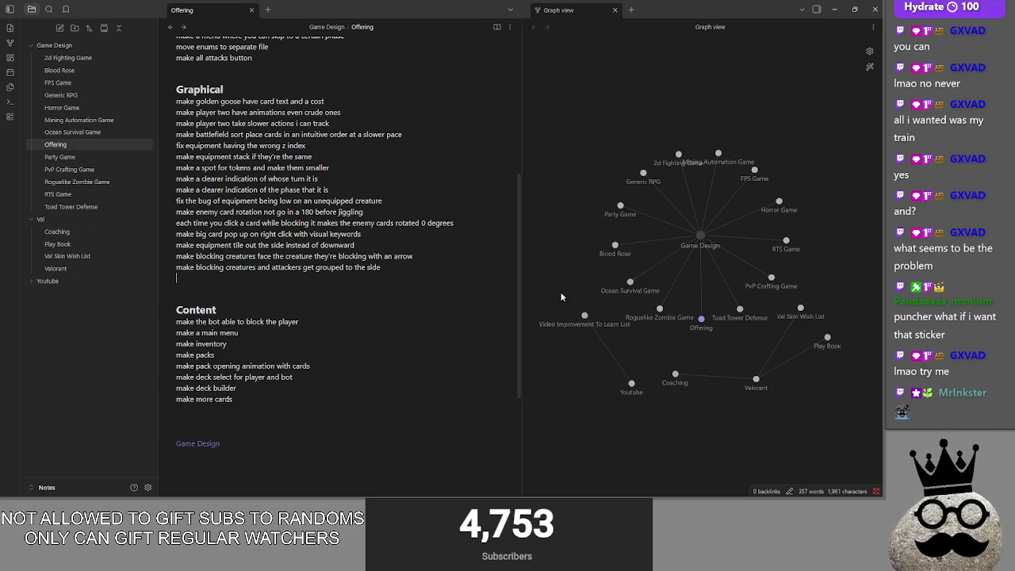
pyautogui.click(260, 277)
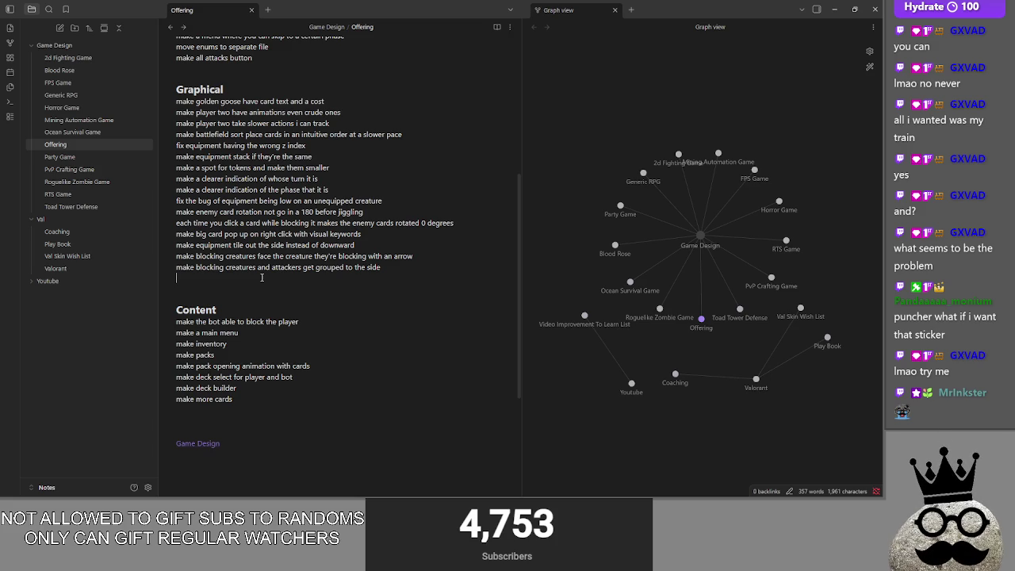
pyautogui.hotkey('alt', 'Tab')
pyautogui.hotkey('alt', 'Tab')
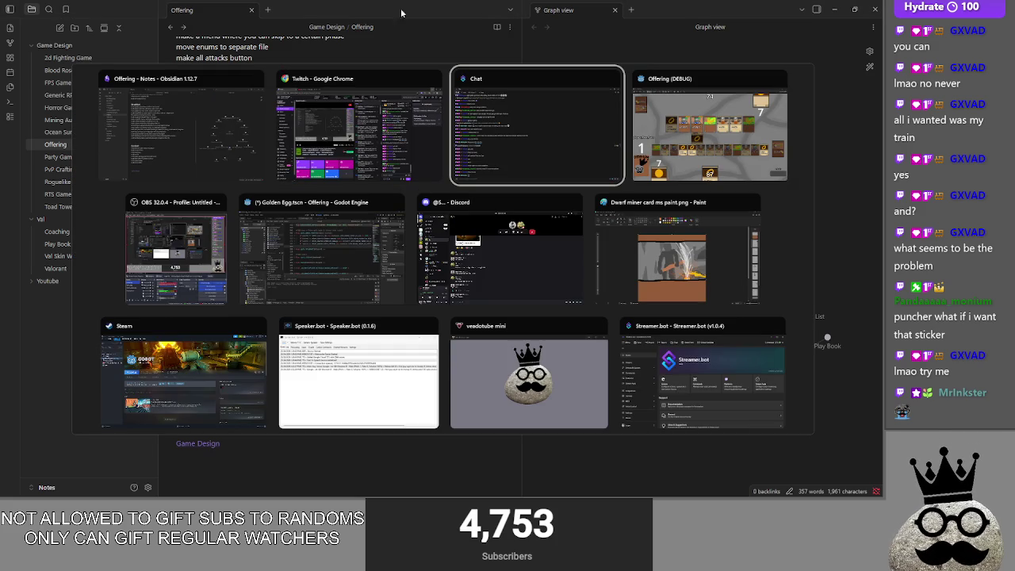
pyautogui.press('Escape')
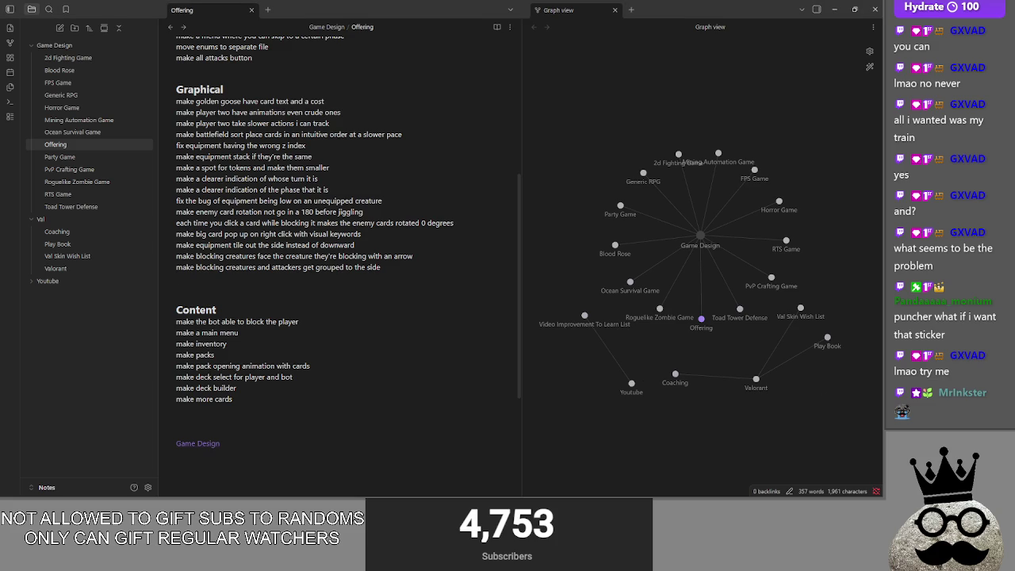
# Delete the blank line above the Content heading, then review the Content items ending with 'make more cards'
pyautogui.click(299, 283)
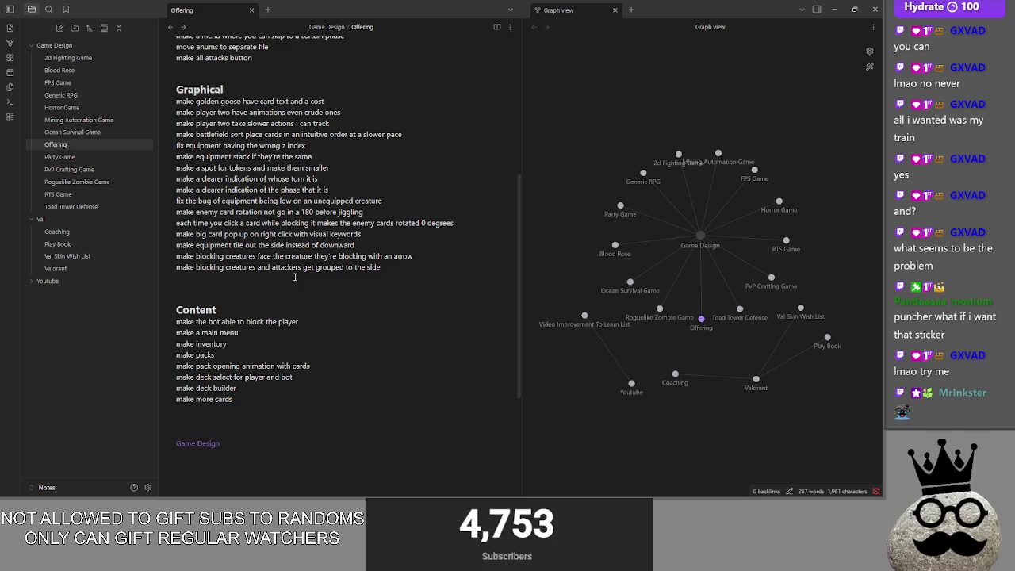
pyautogui.press('BackSpace')
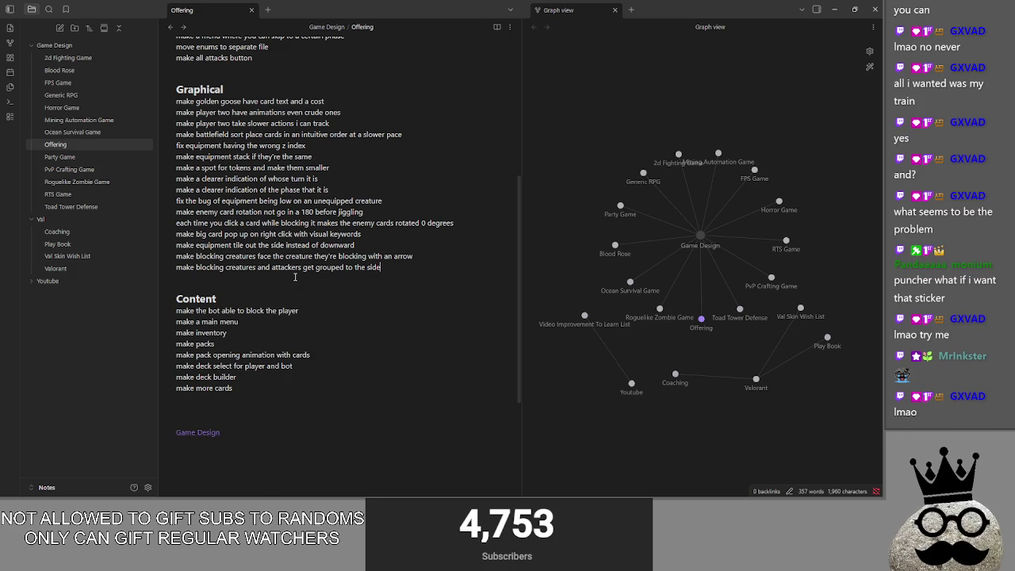
pyautogui.click(295, 277)
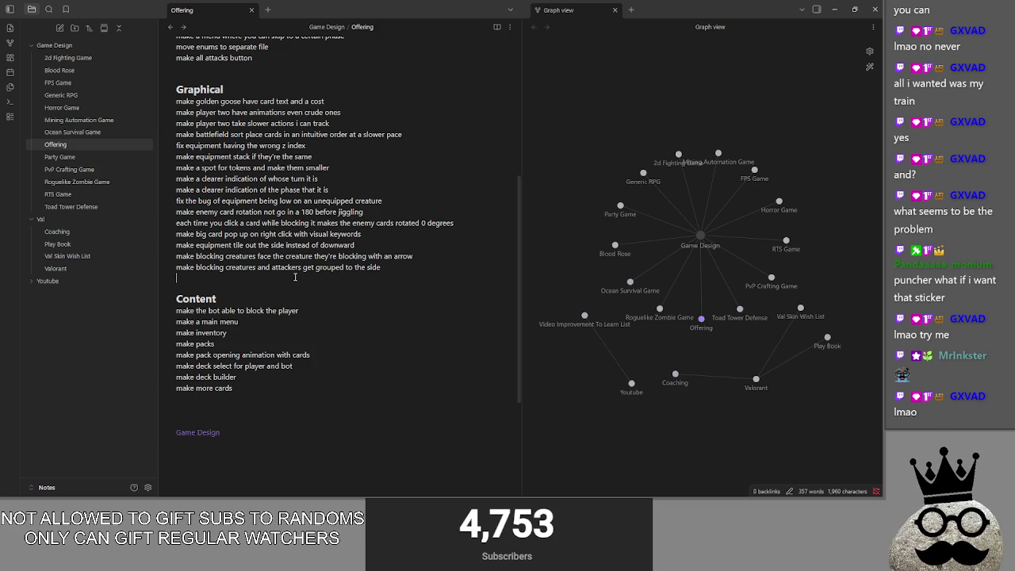
pyautogui.click(263, 387)
pyautogui.click(276, 377)
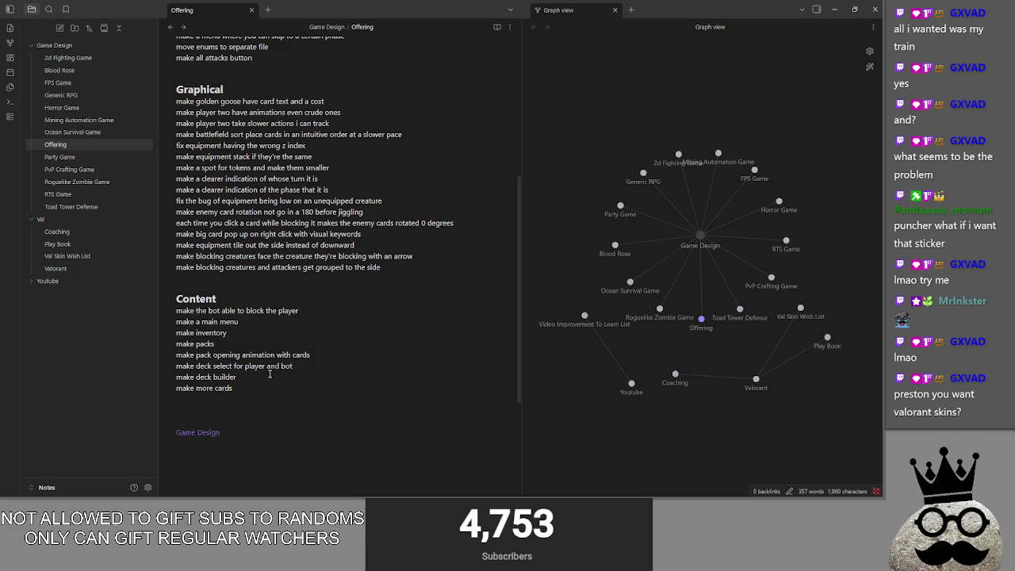
pyautogui.click(312, 368)
pyautogui.moveTo(324, 365); pyautogui.dragTo(176, 366)
pyautogui.click(326, 366)
pyautogui.moveTo(311, 366); pyautogui.dragTo(175, 343)
pyautogui.click(257, 333)
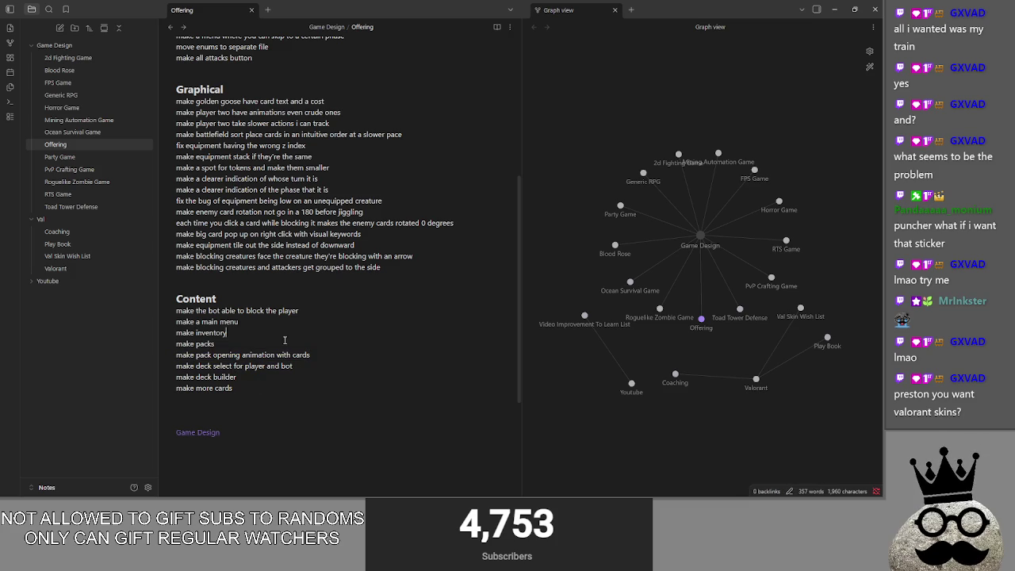
pyautogui.moveTo(285, 340); pyautogui.dragTo(145, 321)
pyautogui.click(235, 344)
pyautogui.click(246, 398)
pyautogui.click(236, 391)
pyautogui.scroll(2, 236, 317)
pyautogui.click(178, 119)
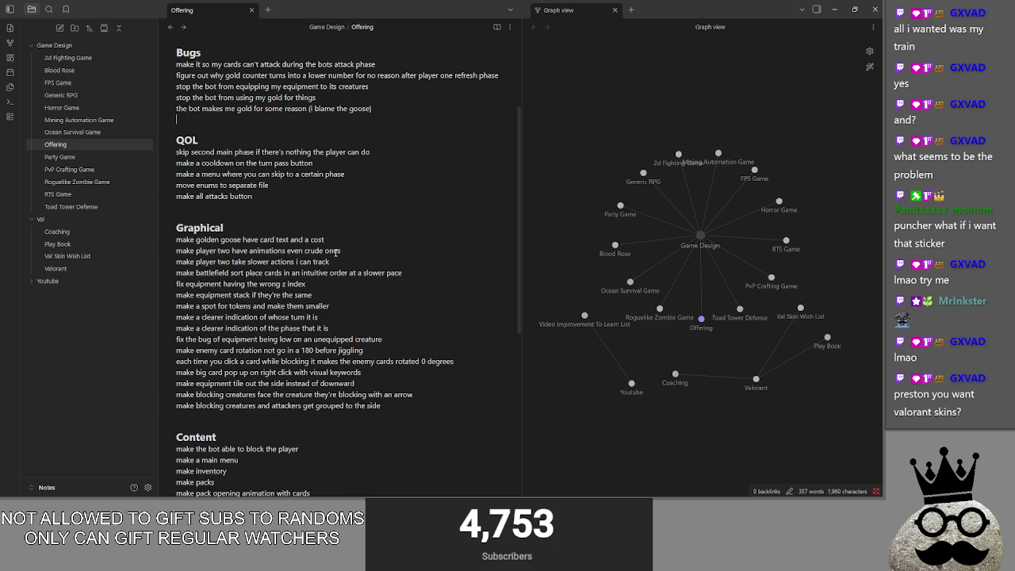
pyautogui.scroll(-3, 336, 254)
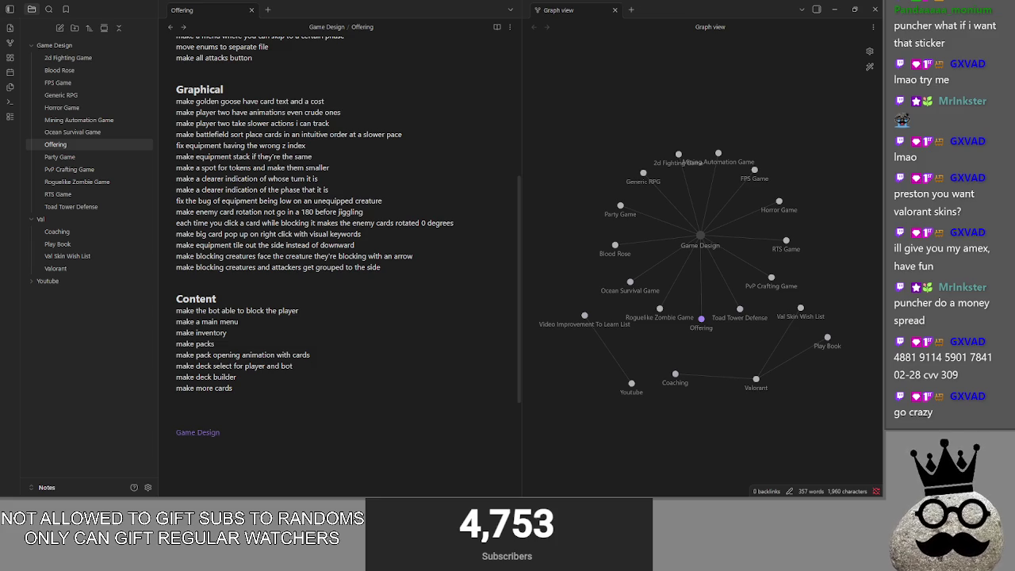
pyautogui.hotkey('alt', 'Tab')
pyautogui.hotkey('alt', 'Tab')
pyautogui.hotkey('alt', 'Tab')
pyautogui.click(411, 156)
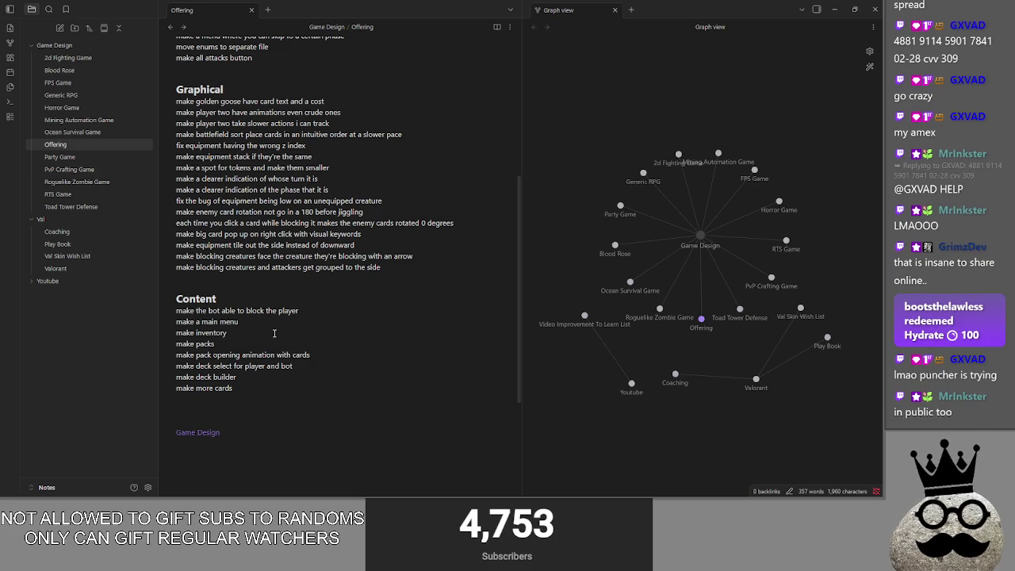
# Collapse the Bugs, QOL, Graphical and Content sections of the To Do List
pyautogui.scroll(3, 274, 333)
pyautogui.scroll(2, 277, 325)
pyautogui.scroll(-1, 291, 310)
pyautogui.scroll(1, 286, 306)
pyautogui.scroll(-1, 270, 286)
pyautogui.scroll(1, 238, 238)
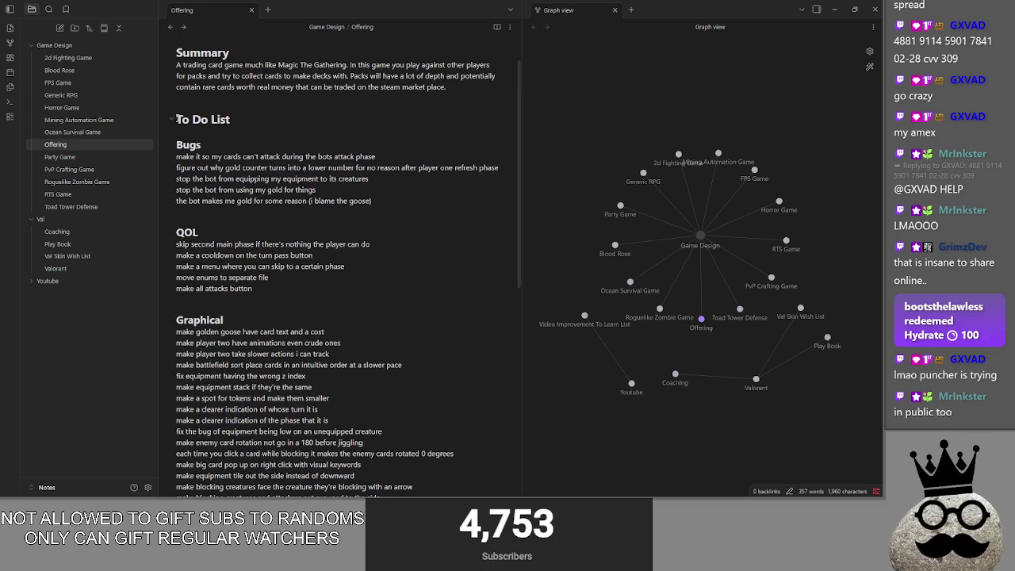
pyautogui.click(179, 119)
pyautogui.click(172, 164)
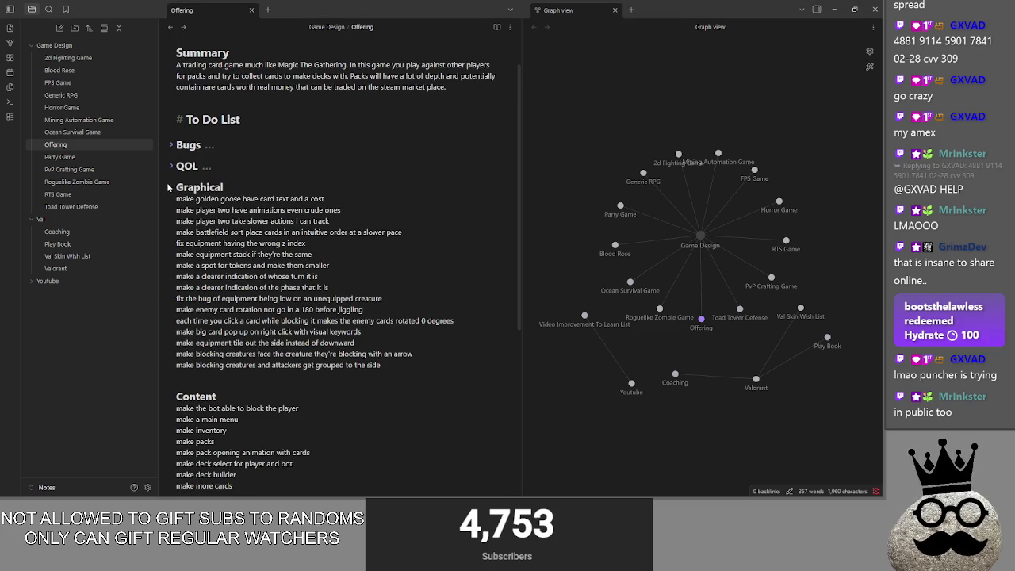
pyautogui.click(171, 190)
pyautogui.click(171, 209)
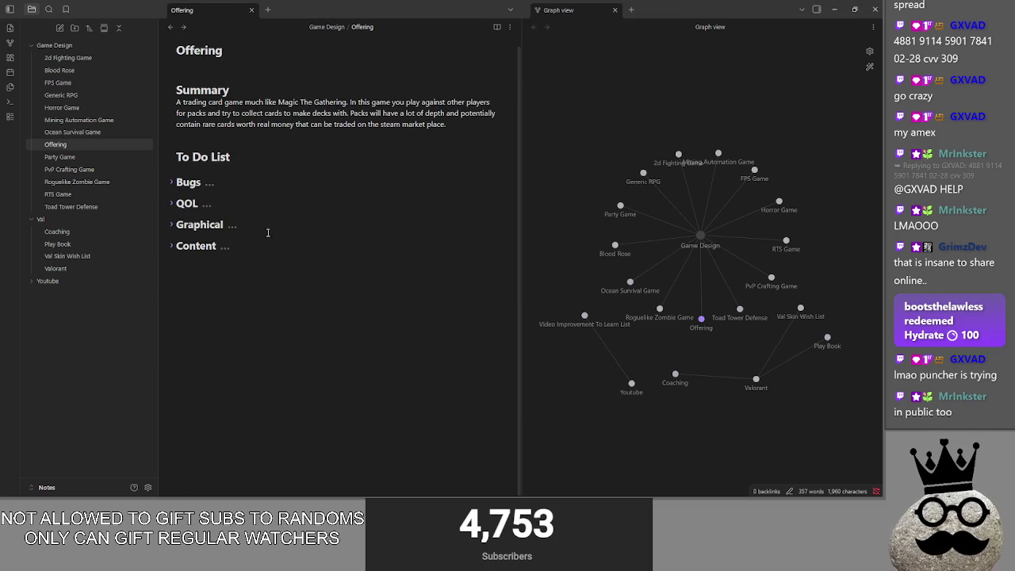
# Re-expand the Content, Graphical, QOL and Bugs sections, then switch to the running Offering game
pyautogui.click(171, 246)
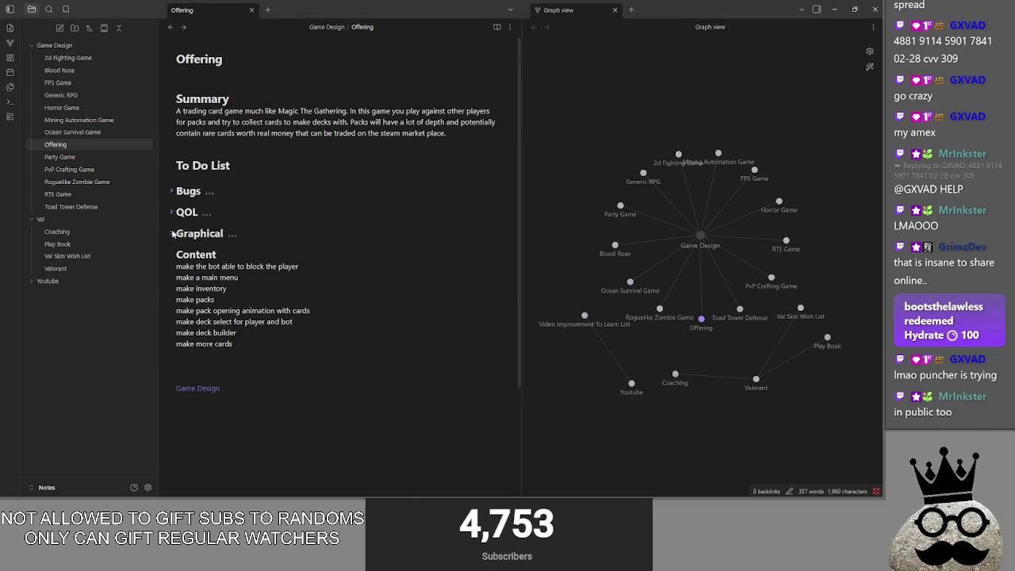
pyautogui.click(171, 233)
pyautogui.click(171, 212)
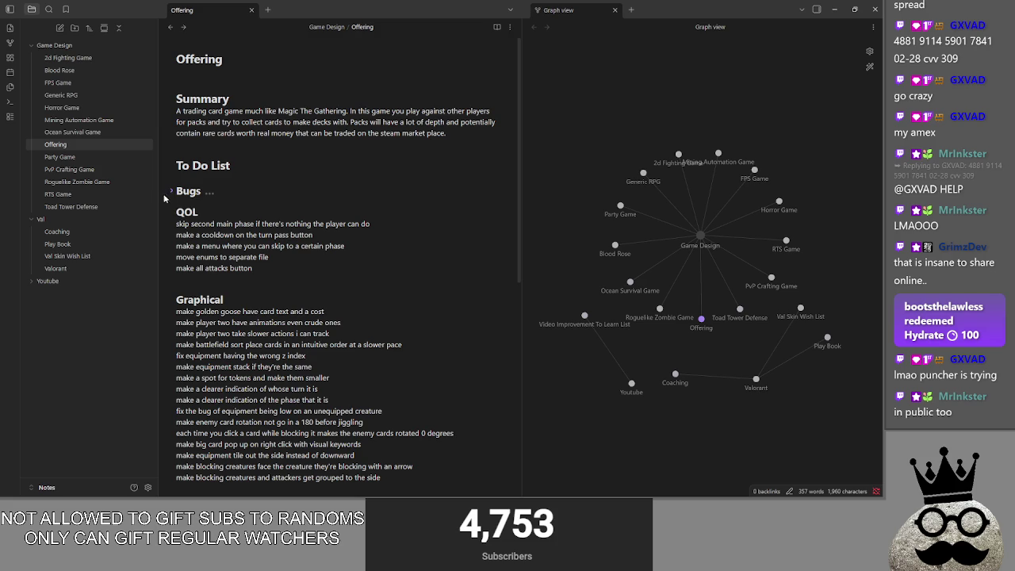
pyautogui.click(171, 191)
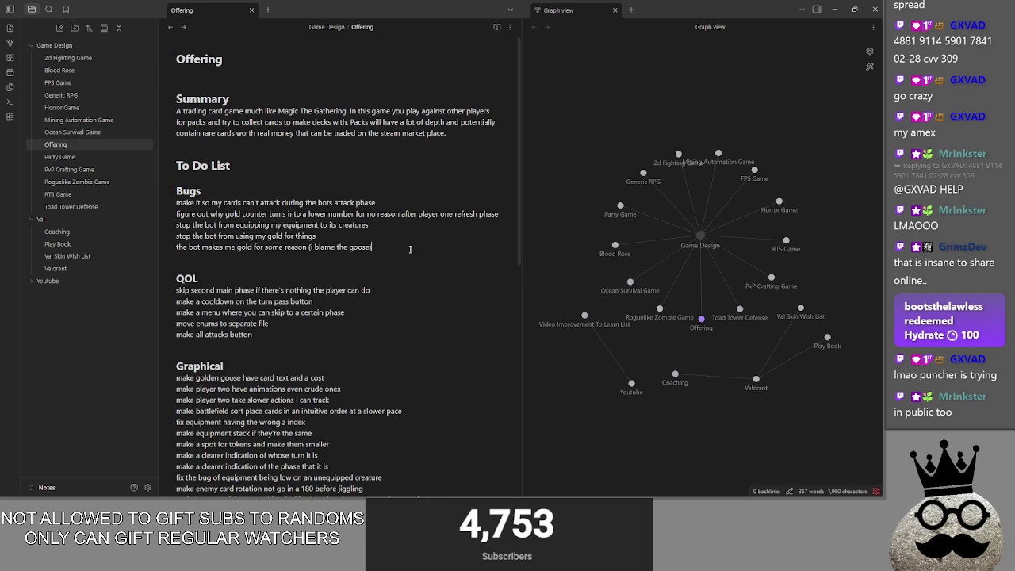
pyautogui.hotkey('alt', 'Tab')
pyautogui.hotkey('alt', 'Tab')
pyautogui.hotkey('alt', 'Tab')
pyautogui.hotkey('alt', 'Tab')
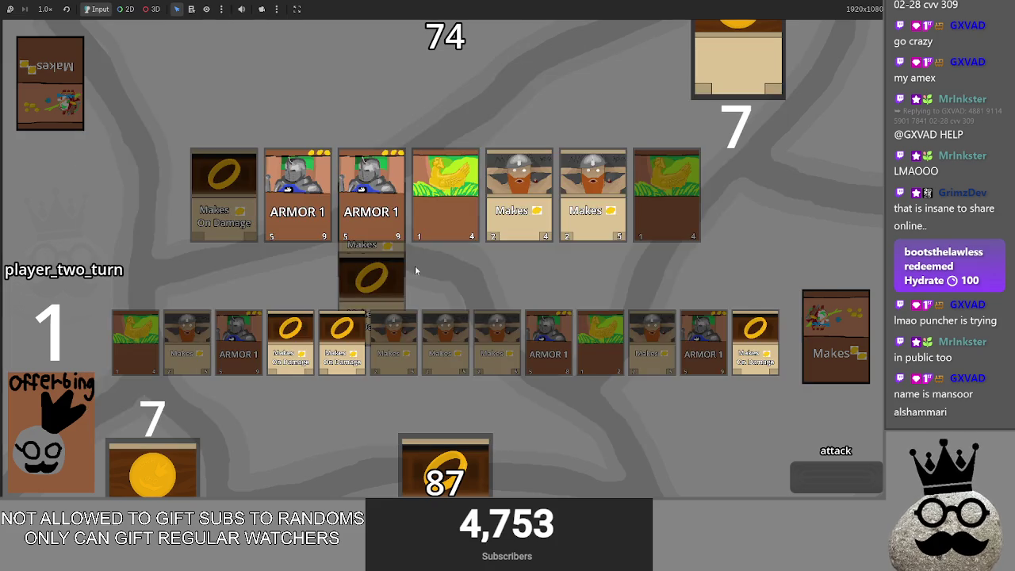
# Append 'equipment sort is wrong on the y axis' as the last Graphical to-do item
pyautogui.hotkey('alt', 'Tab')
pyautogui.scroll(-2, 336, 284)
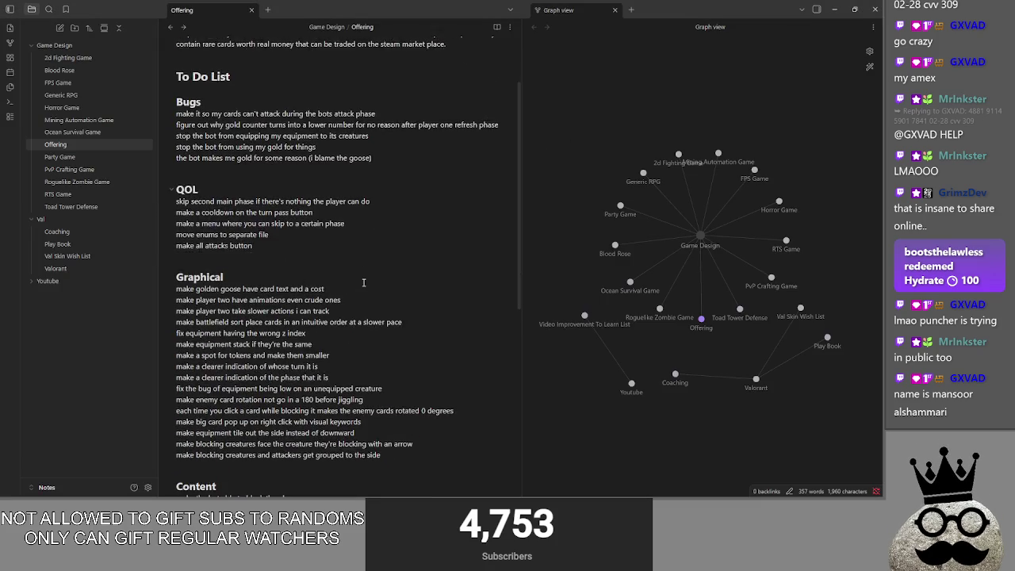
pyautogui.scroll(-2, 336, 285)
pyautogui.click(414, 405)
pyautogui.press('Return')
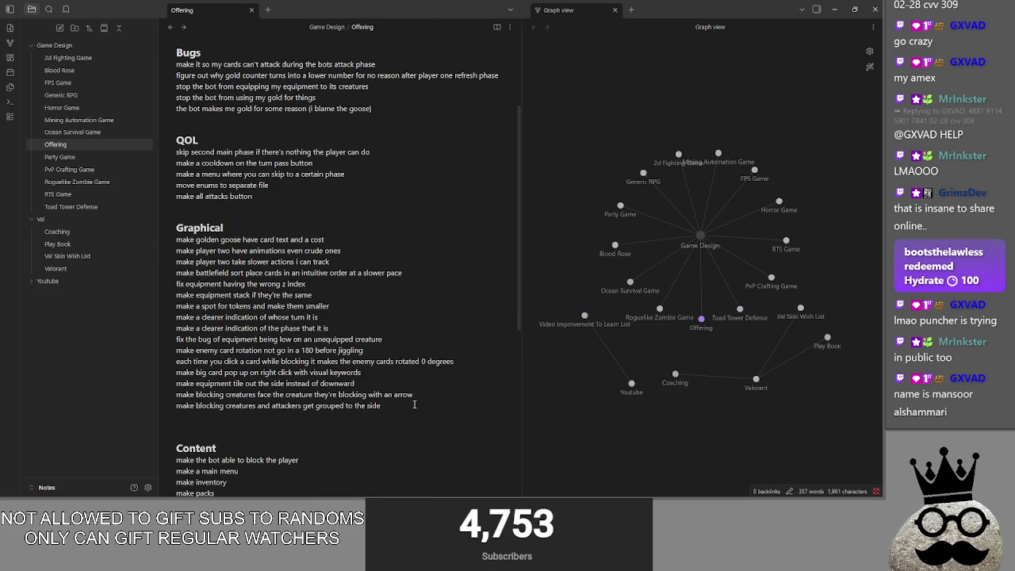
pyautogui.write('equipment sort is w')
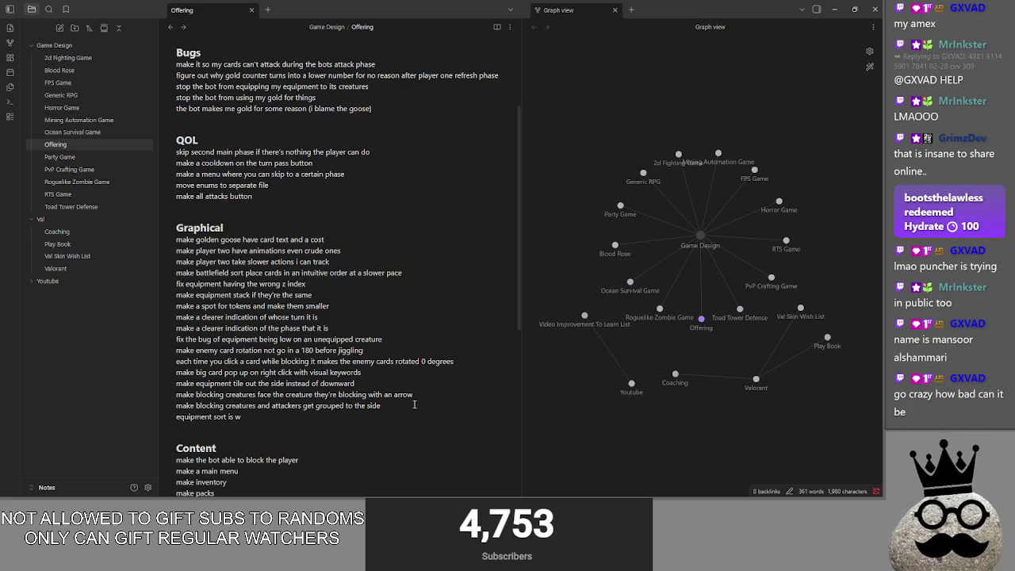
pyautogui.write('rong on the y axis')
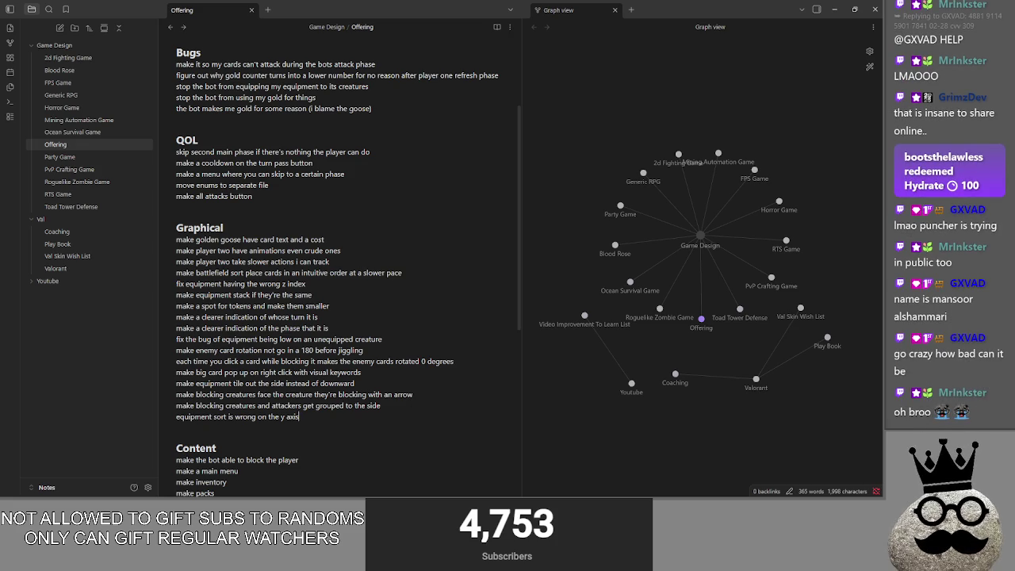
pyautogui.hotkey('alt', 'Tab')
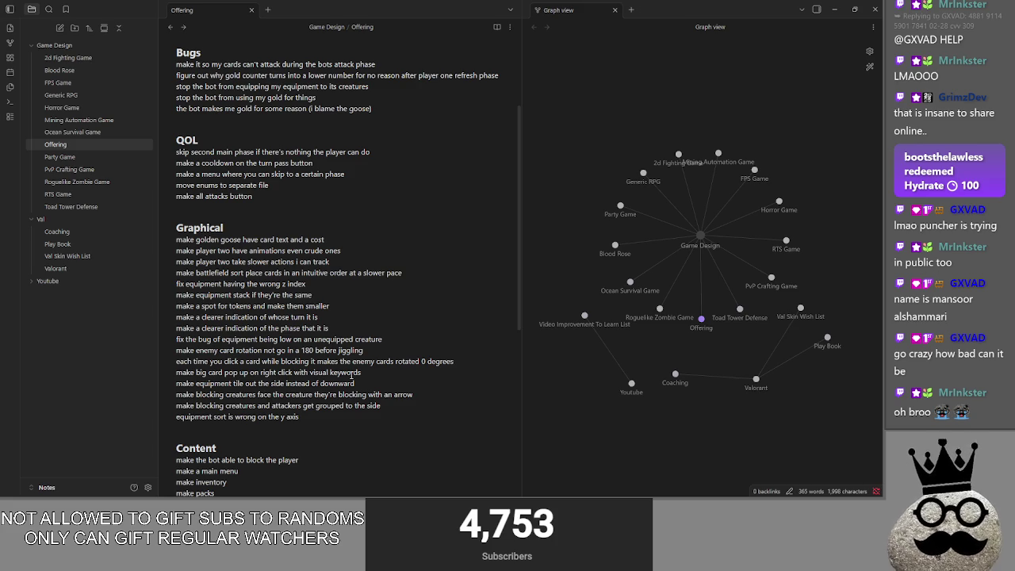
pyautogui.scroll(-3, 354, 373)
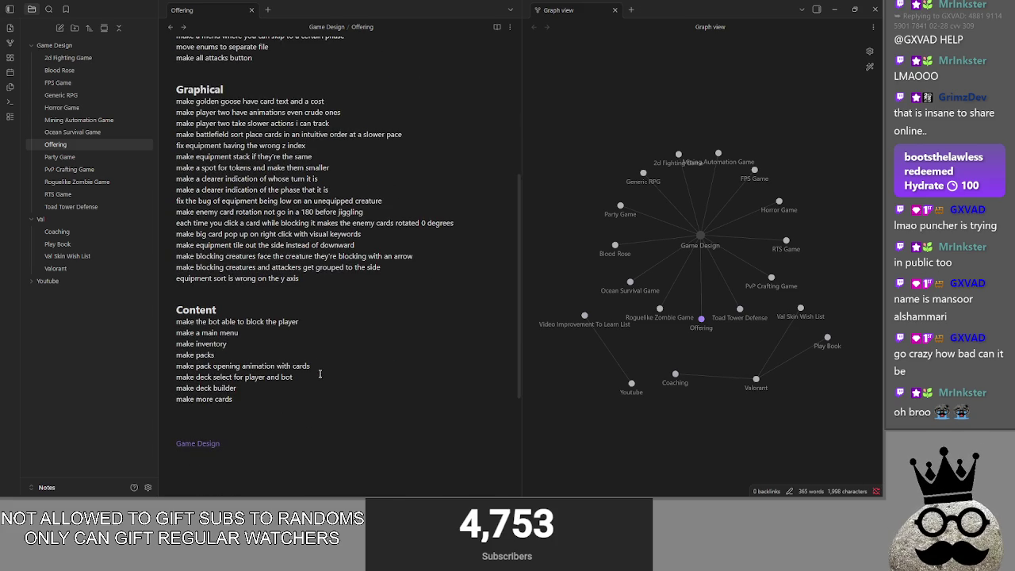
pyautogui.click(331, 287)
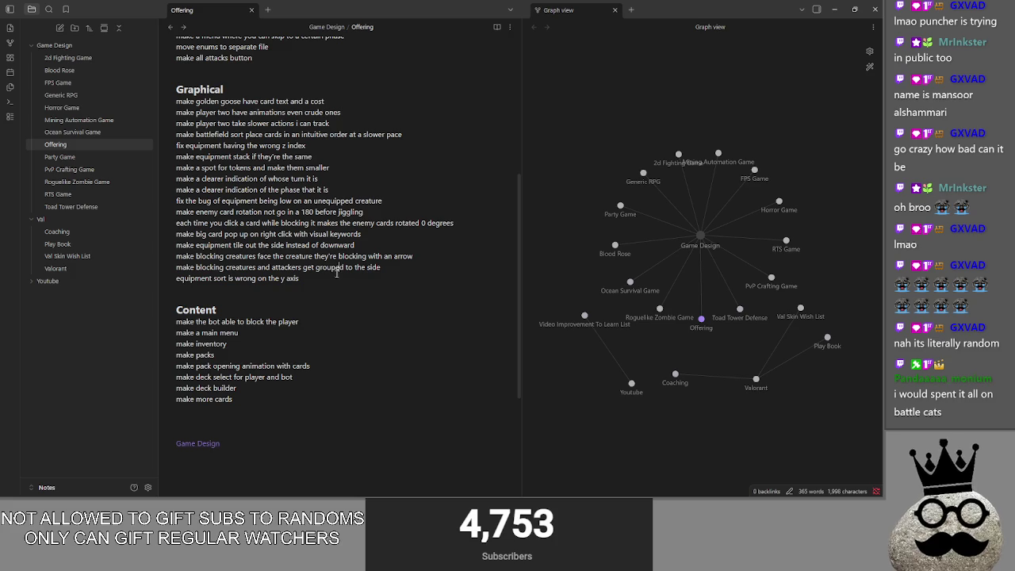
# Review the blocking-arrow, tokens and battlefield sort tasks in the to-do list
pyautogui.click(422, 254)
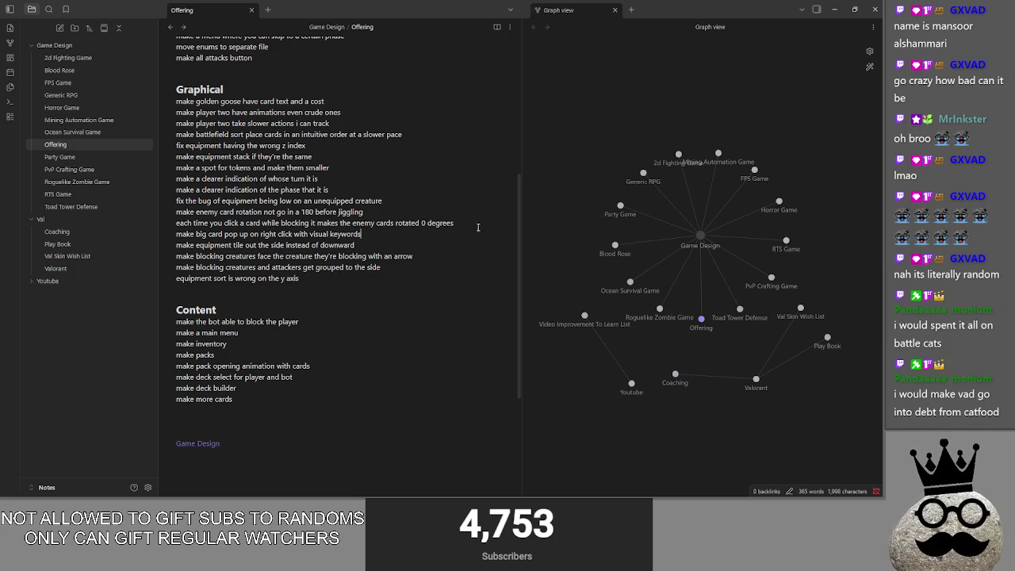
pyautogui.click(427, 163)
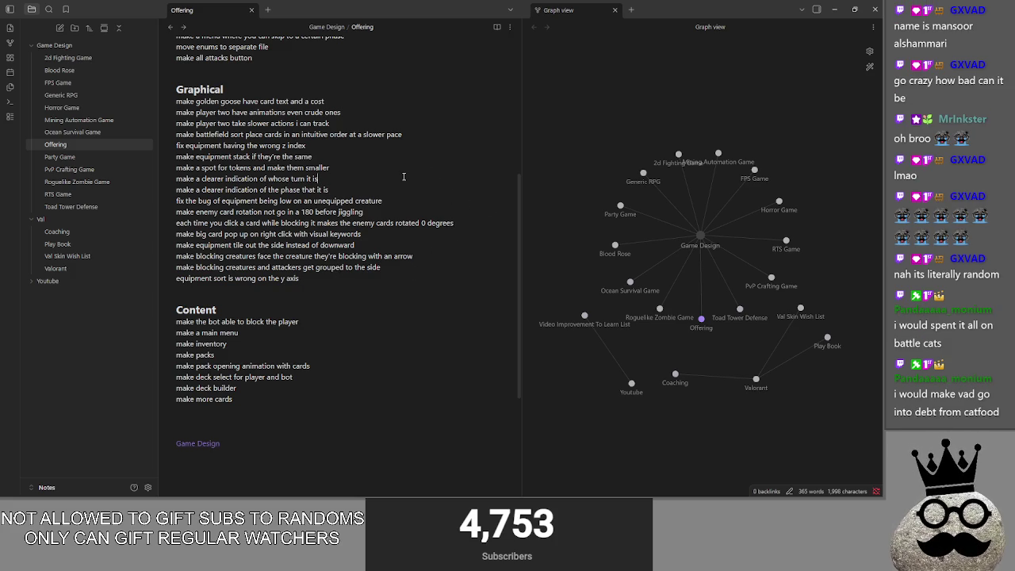
pyautogui.click(429, 136)
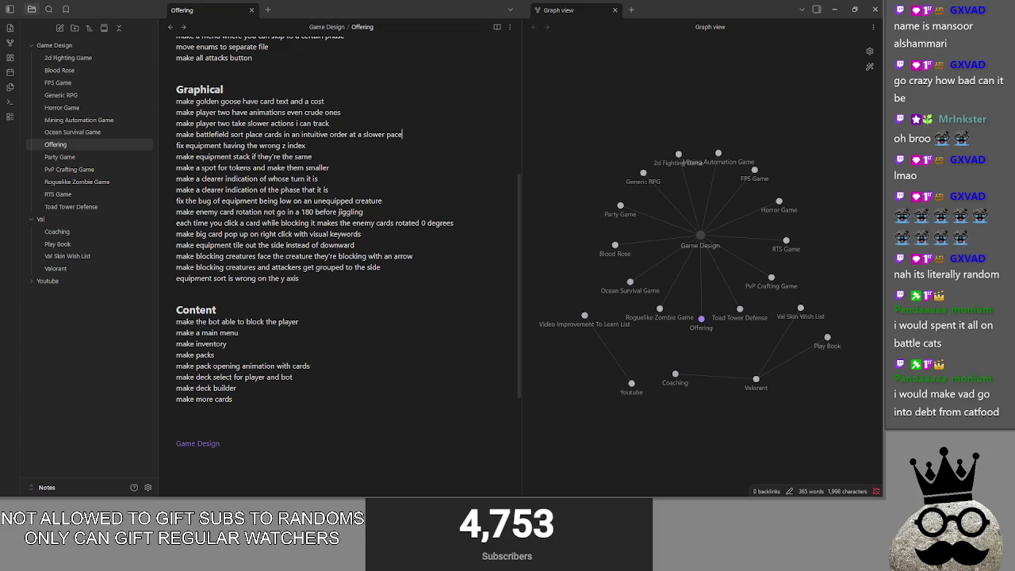
pyautogui.hotkey('alt', 'Tab')
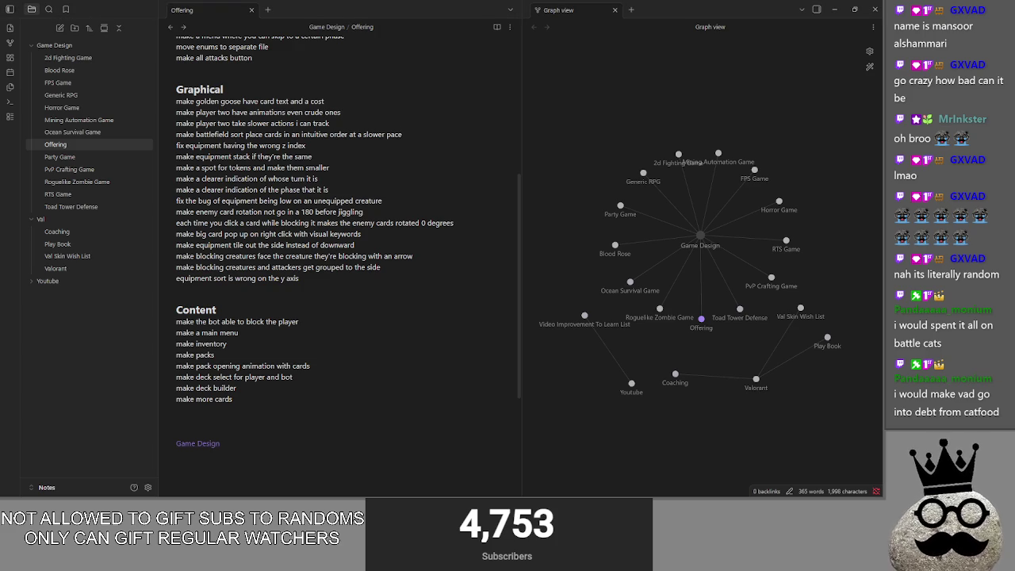
pyautogui.click(265, 291)
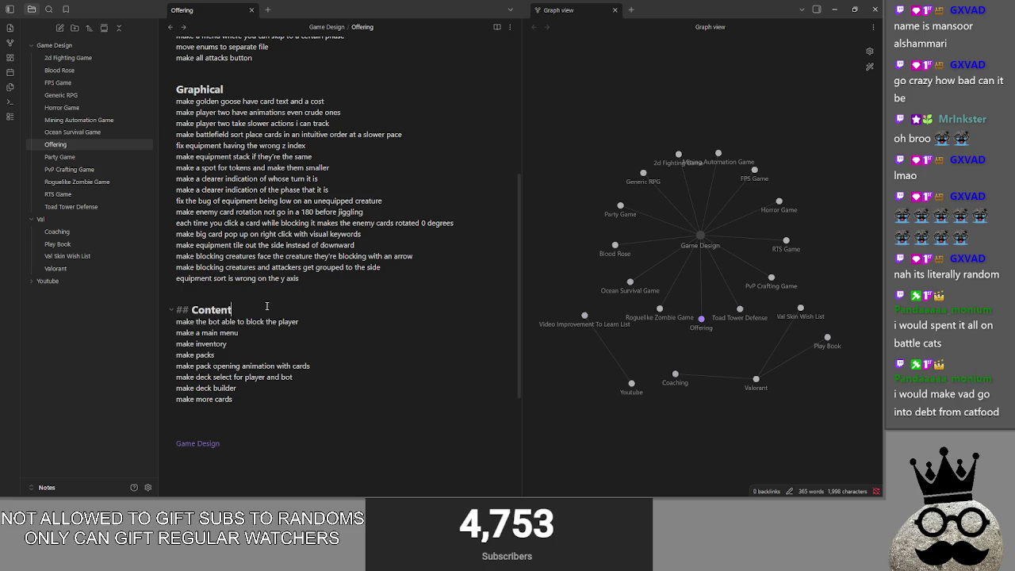
# Look over the later QOL tasks at the top of the list, then return to the card game
pyautogui.scroll(3, 270, 321)
pyautogui.scroll(2, 277, 310)
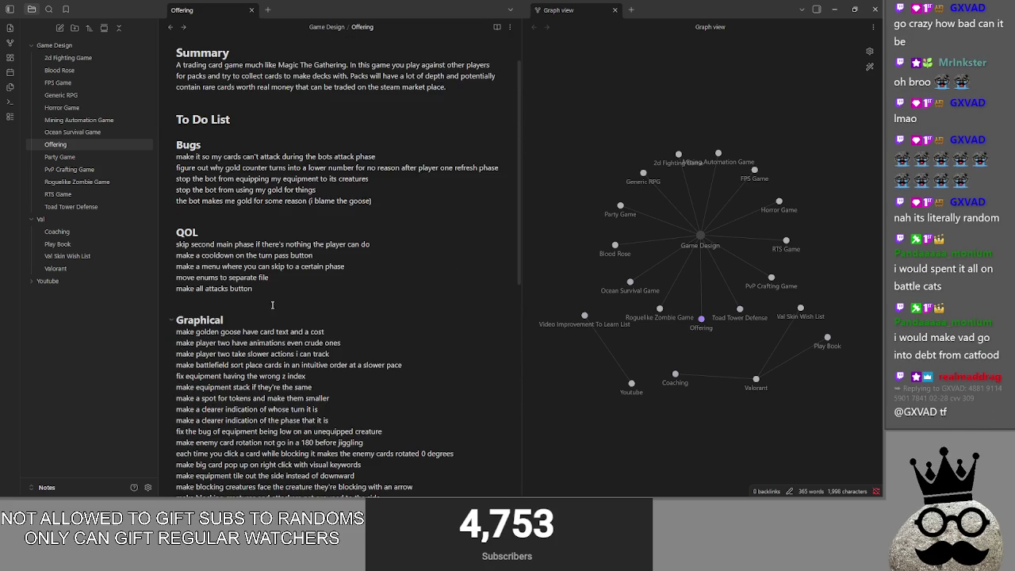
pyautogui.moveTo(286, 288); pyautogui.dragTo(175, 244)
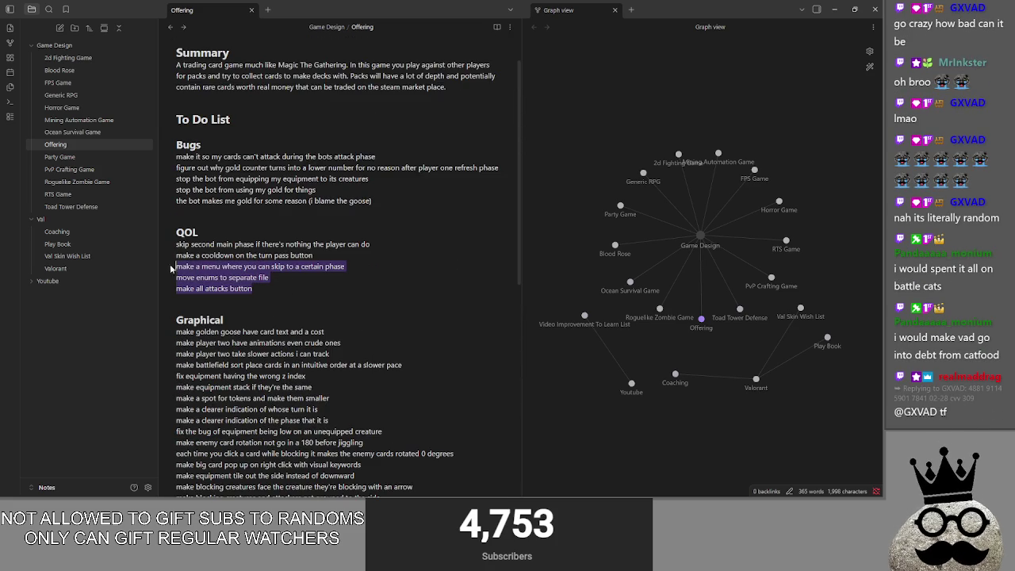
pyautogui.click(262, 298)
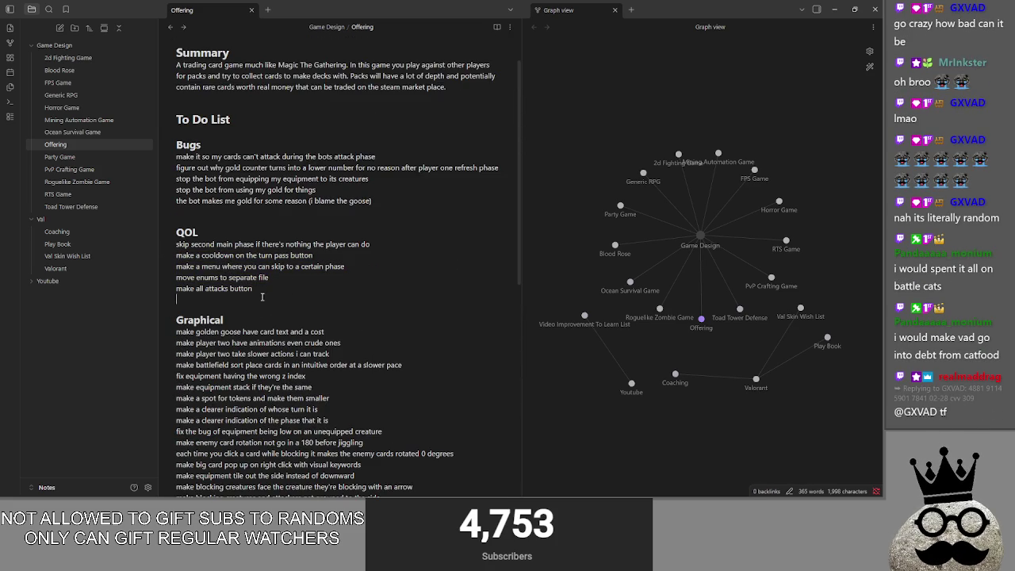
pyautogui.hotkey('alt', 'Tab')
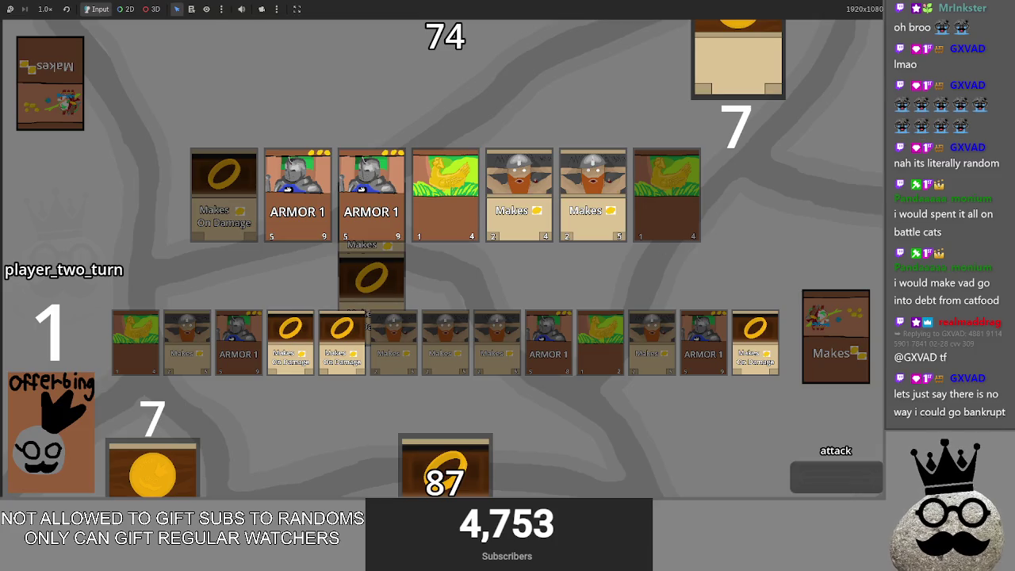
# Try playing a ring card, then advance through blocking and main_two to end player two's turn
pyautogui.moveTo(445, 468); pyautogui.dragTo(547, 301)
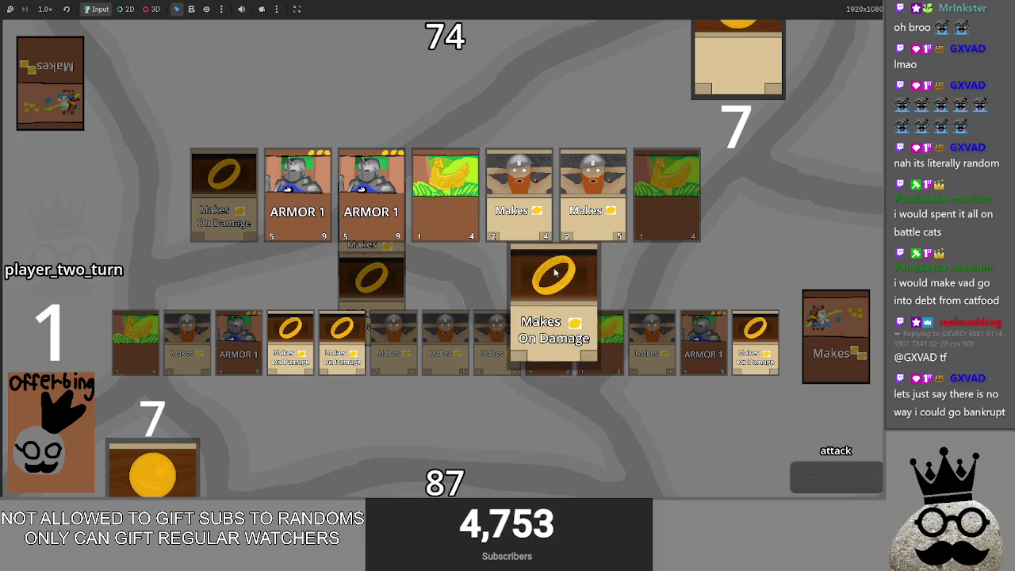
pyautogui.click(825, 475)
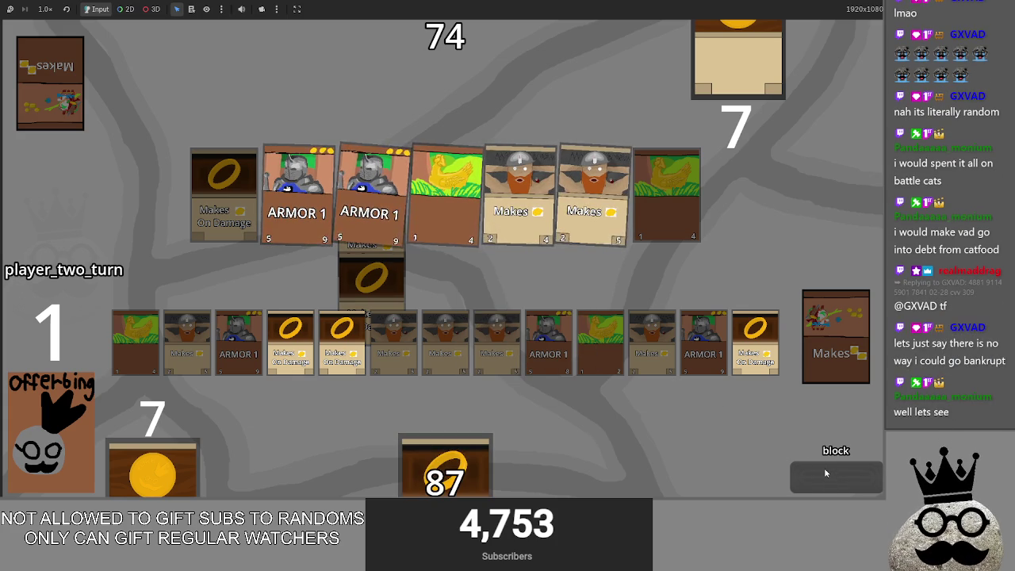
pyautogui.click(825, 475)
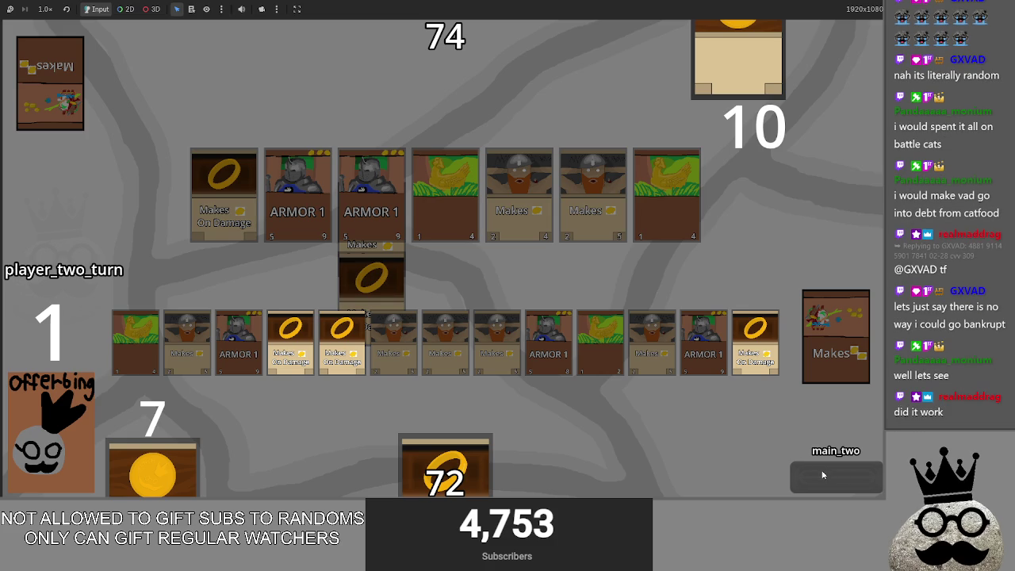
pyautogui.click(823, 475)
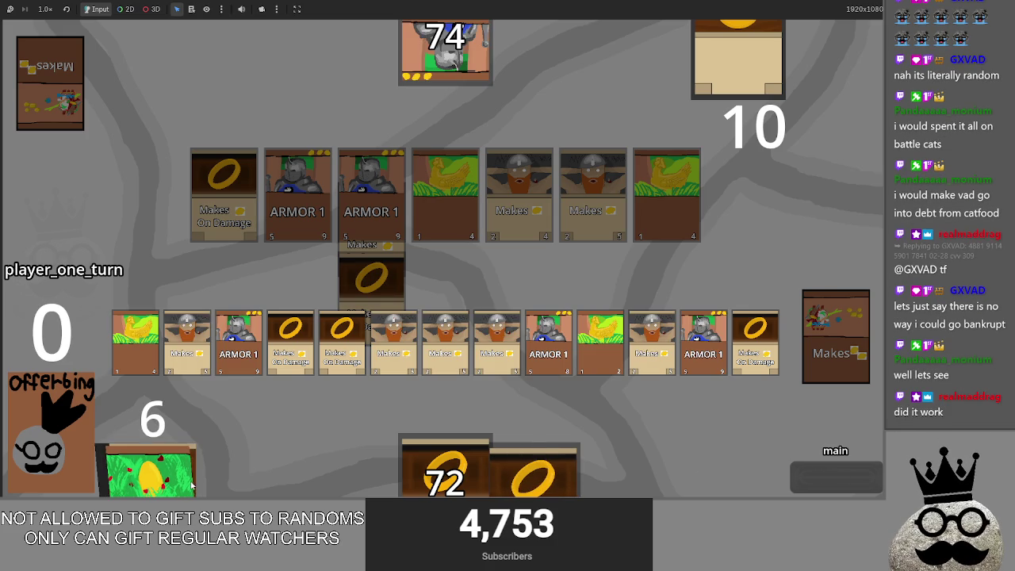
pyautogui.hotkey('alt', 'Tab')
pyautogui.hotkey('alt', 'Tab')
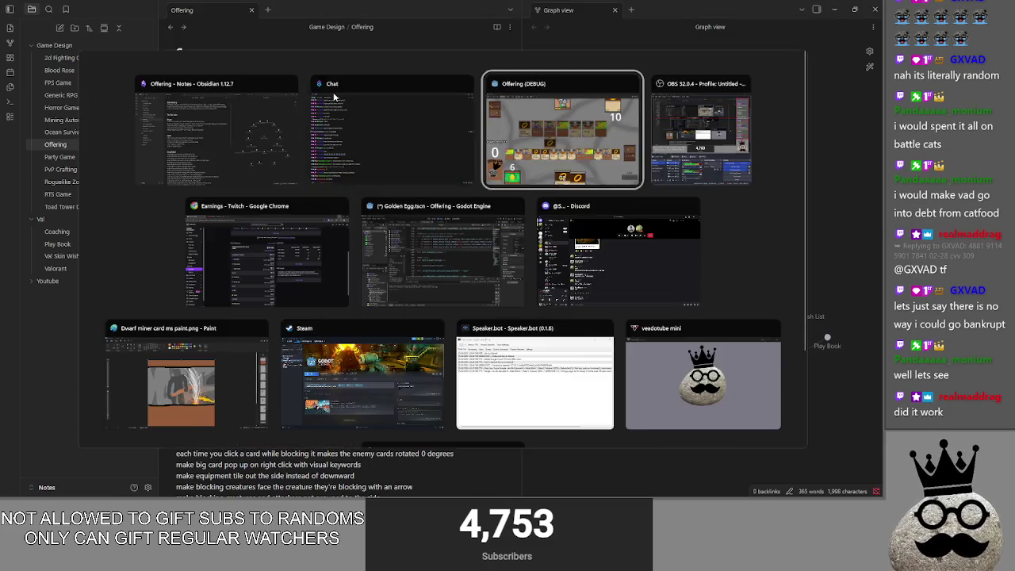
pyautogui.hotkey('alt', 'Tab')
pyautogui.hotkey('alt', 'Tab')
pyautogui.hotkey('alt', 'Tab')
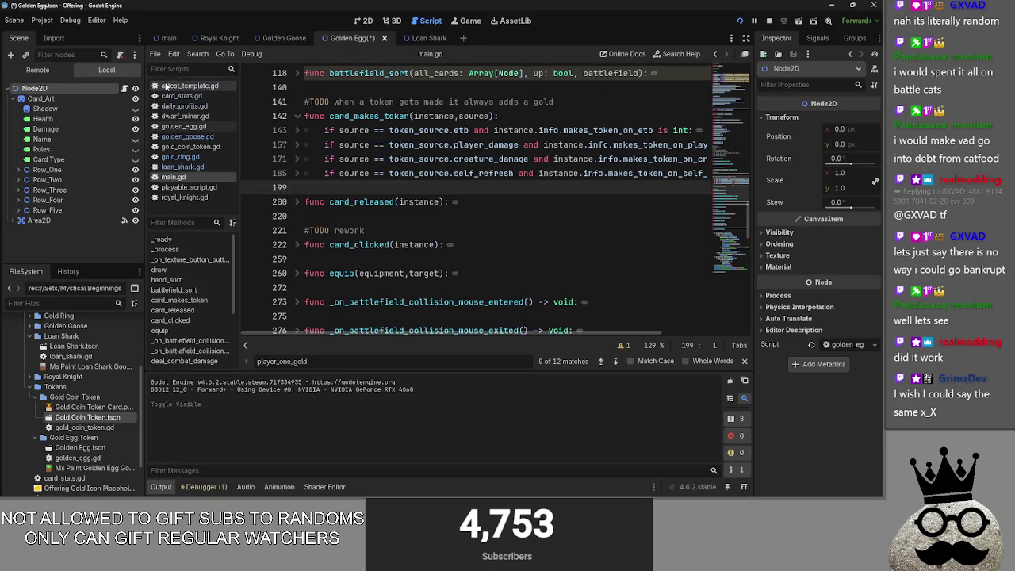
# Stay on the main.gd editor, then drag the Twitch dashboard browser window in and maximise it
pyautogui.hotkey('alt', 'Tab')
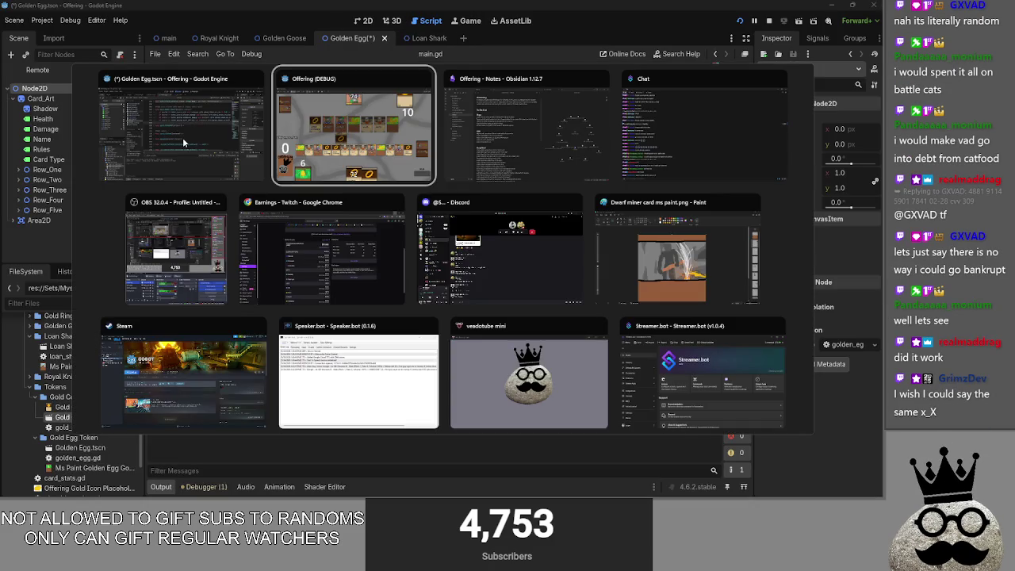
pyautogui.press('Escape')
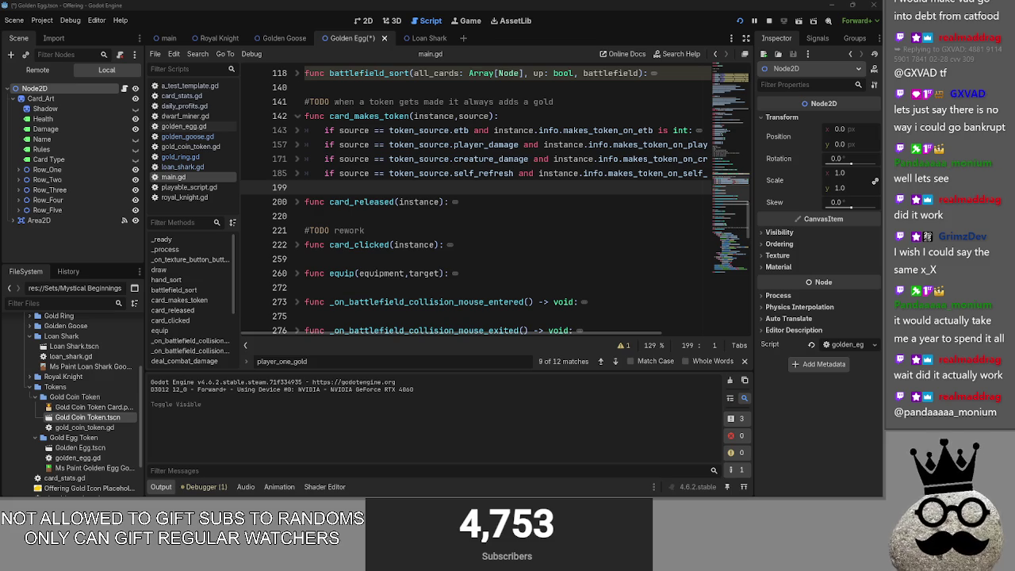
pyautogui.moveTo(1014, 99); pyautogui.dragTo(663, 95)
pyautogui.doubleClick(670, 93)
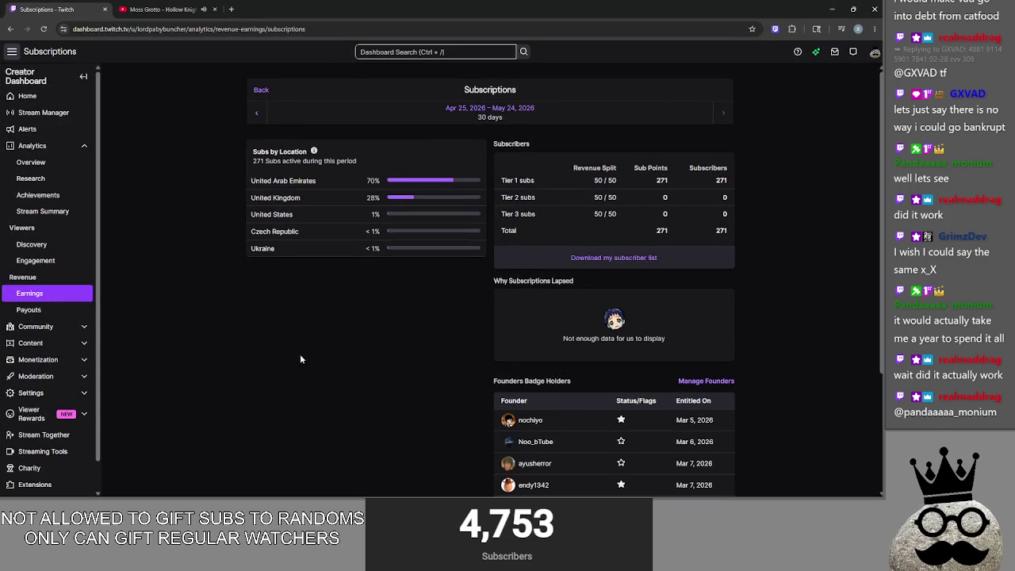
# Scroll through the 30-day subscriptions by location and tier, then restore the browser to normal size
pyautogui.scroll(-2, 298, 350)
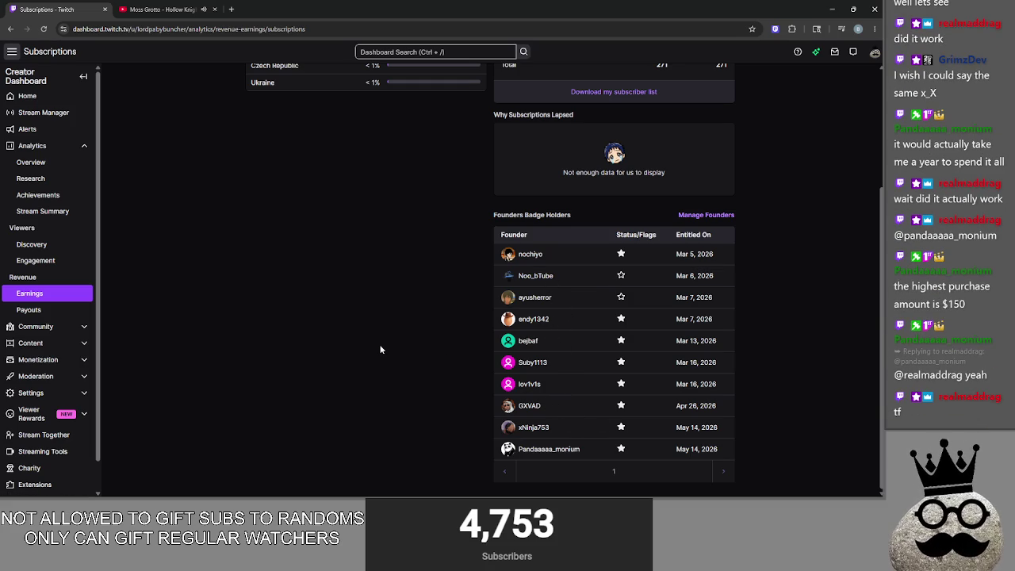
pyautogui.scroll(3, 380, 349)
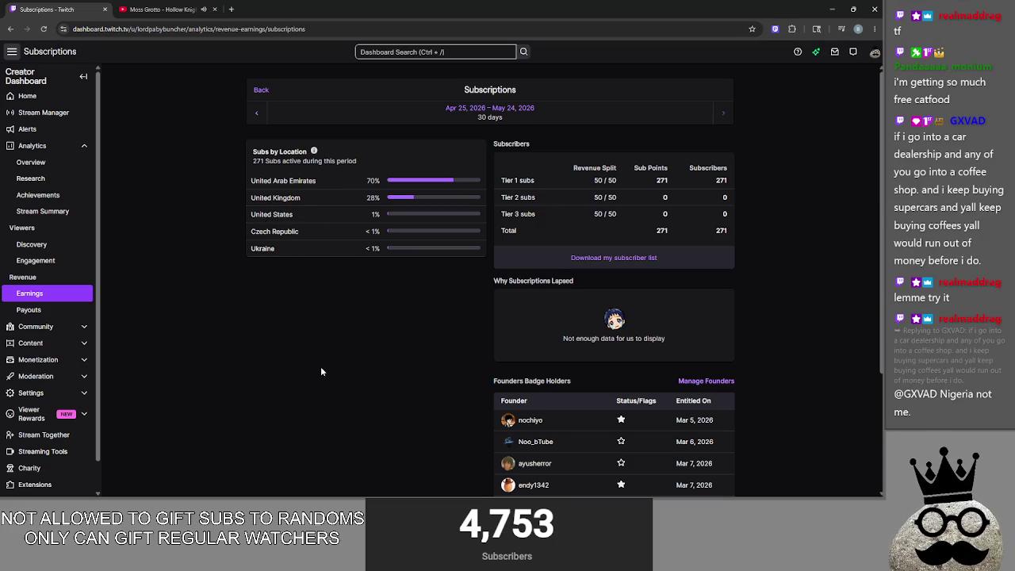
pyautogui.click(858, 8)
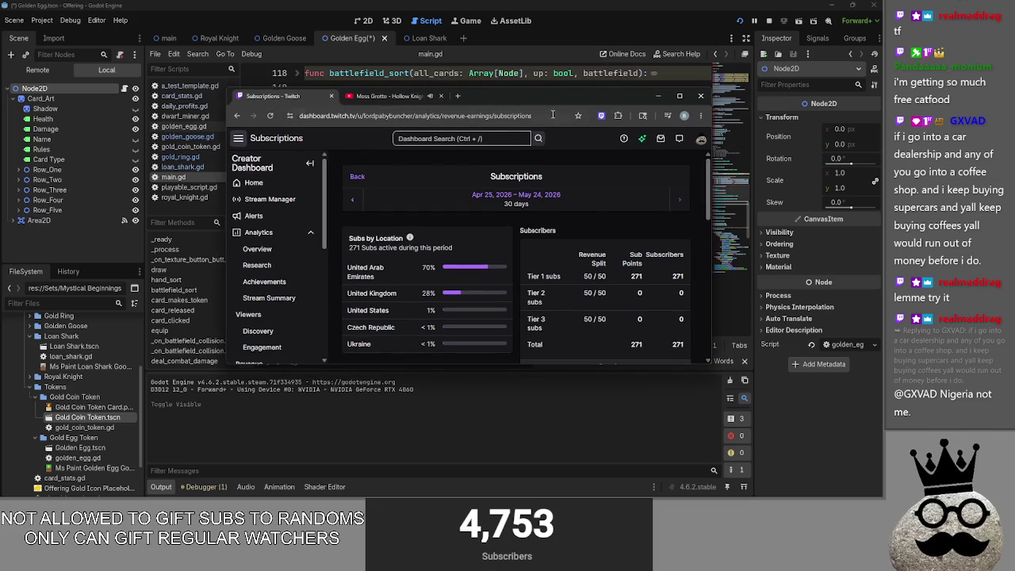
pyautogui.moveTo(556, 99); pyautogui.dragTo(1014, 99)
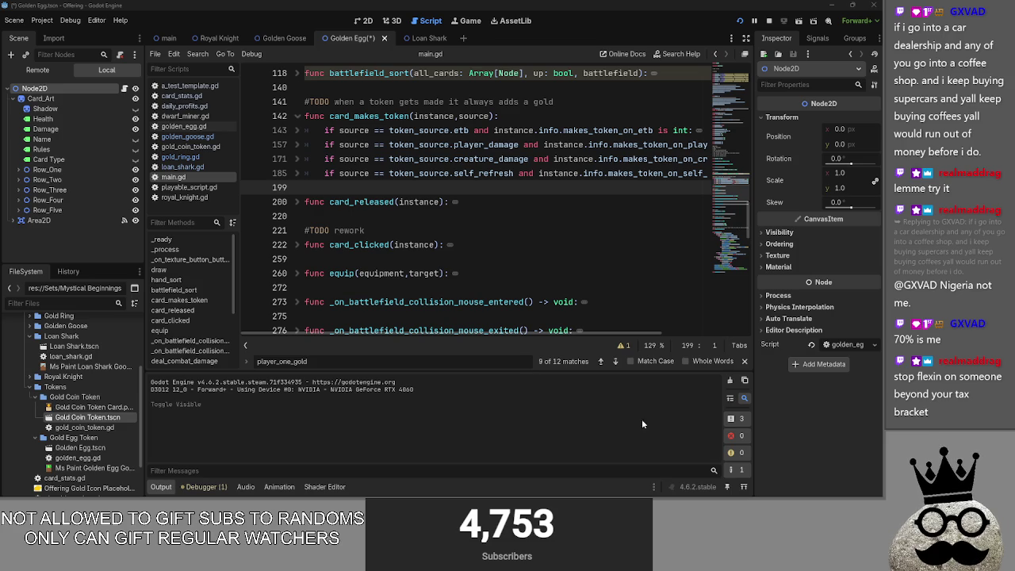
pyautogui.scroll(1, 309, 155)
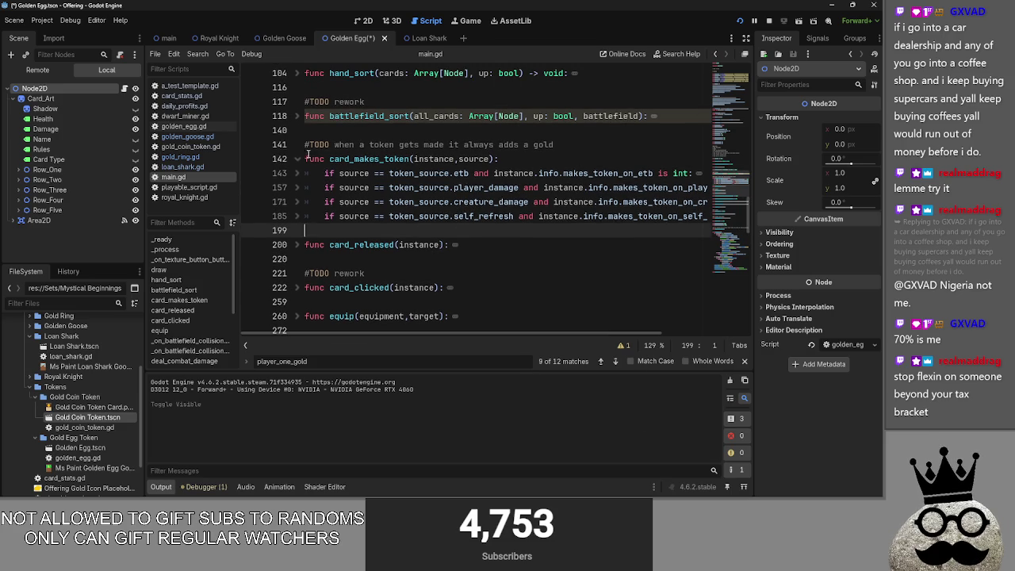
pyautogui.scroll(-2, 452, 228)
pyautogui.scroll(3, 435, 261)
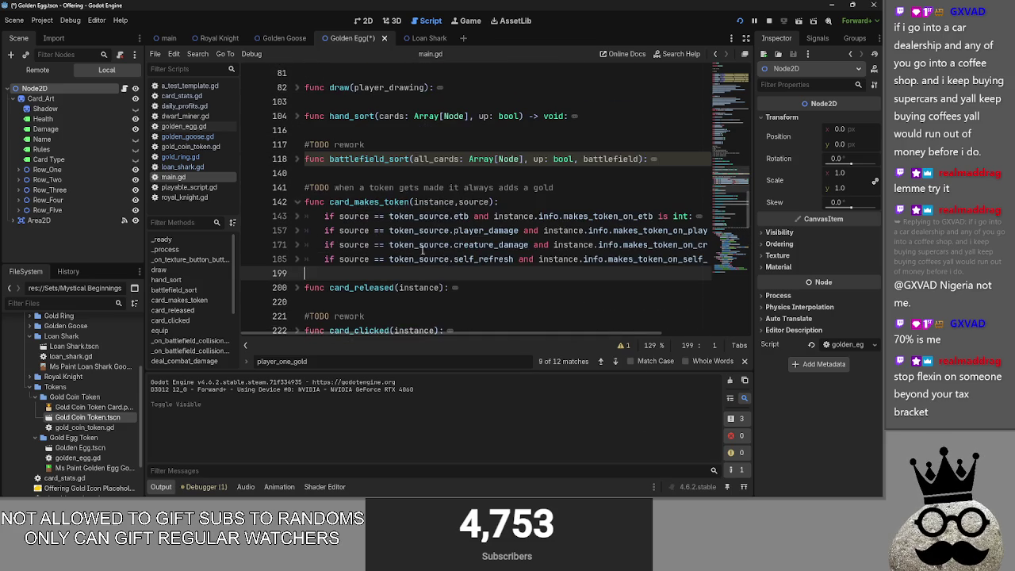
pyautogui.click(298, 159)
pyautogui.scroll(-1, 295, 161)
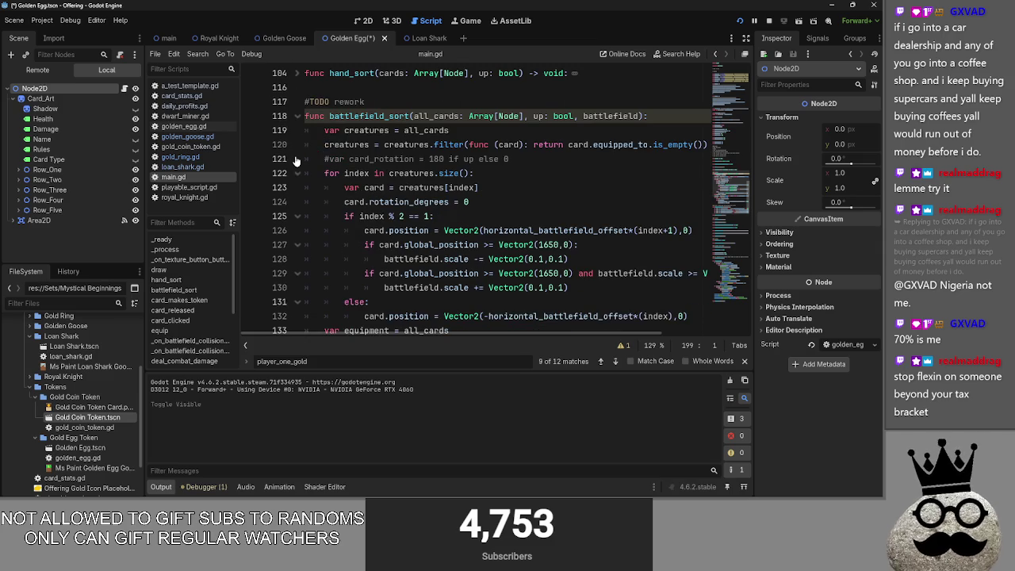
pyautogui.click(298, 116)
pyautogui.scroll(4, 442, 245)
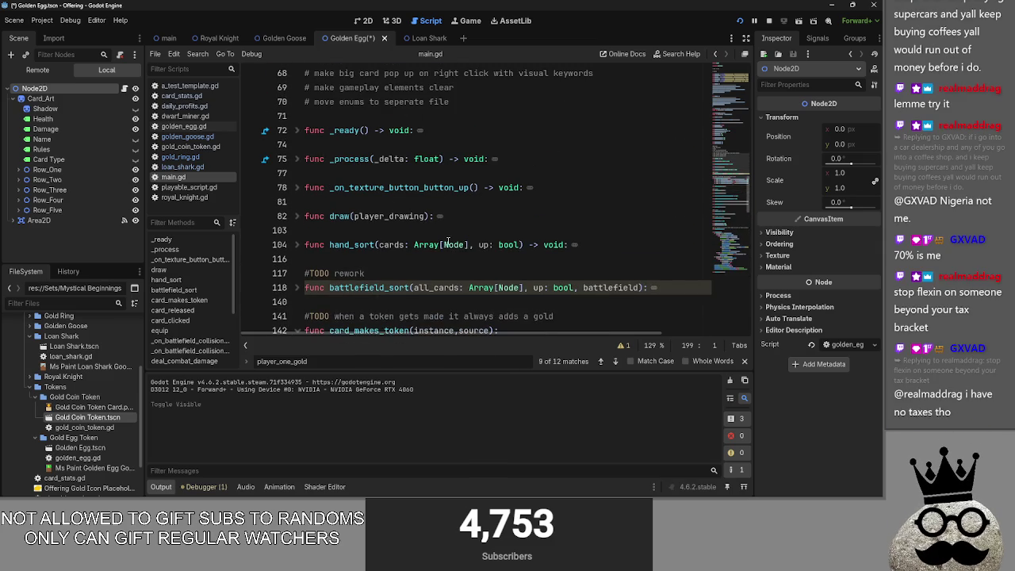
pyautogui.hotkey('alt', 'Tab')
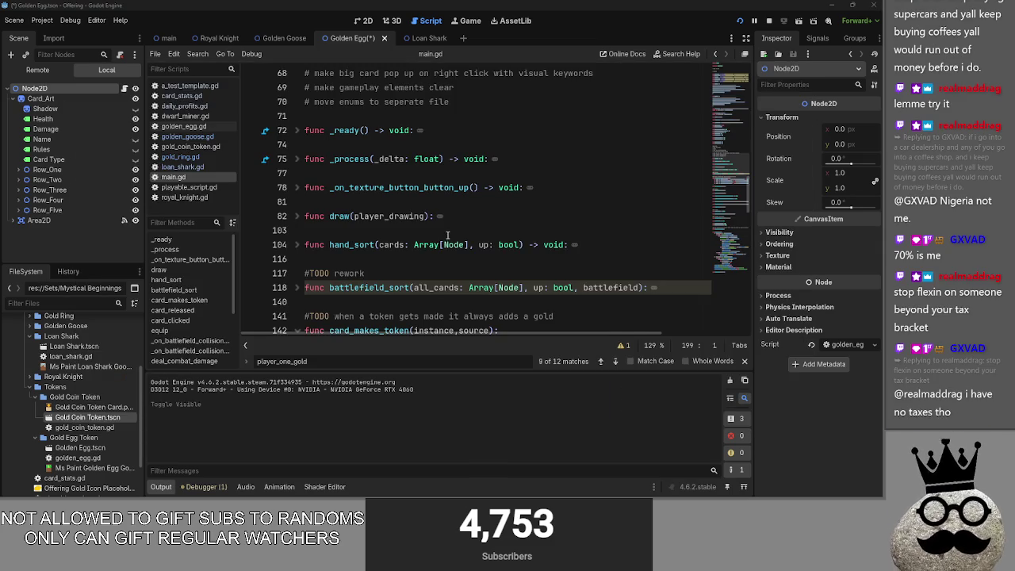
pyautogui.hotkey('alt', 'Tab')
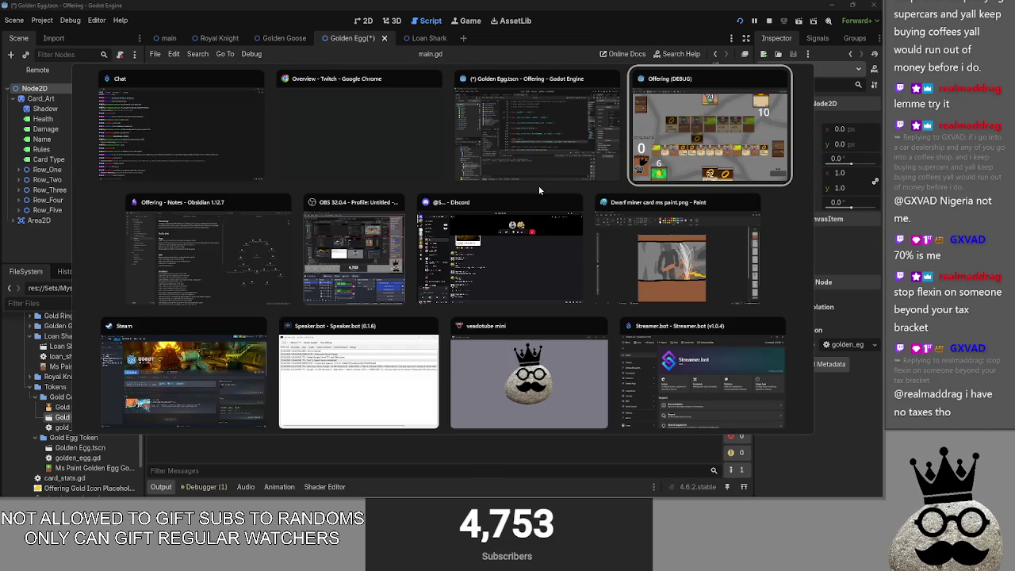
# Append 'make a hand smoothing algorithm' as the last item of the Graphical list
pyautogui.click(214, 235)
pyautogui.scroll(1, 358, 281)
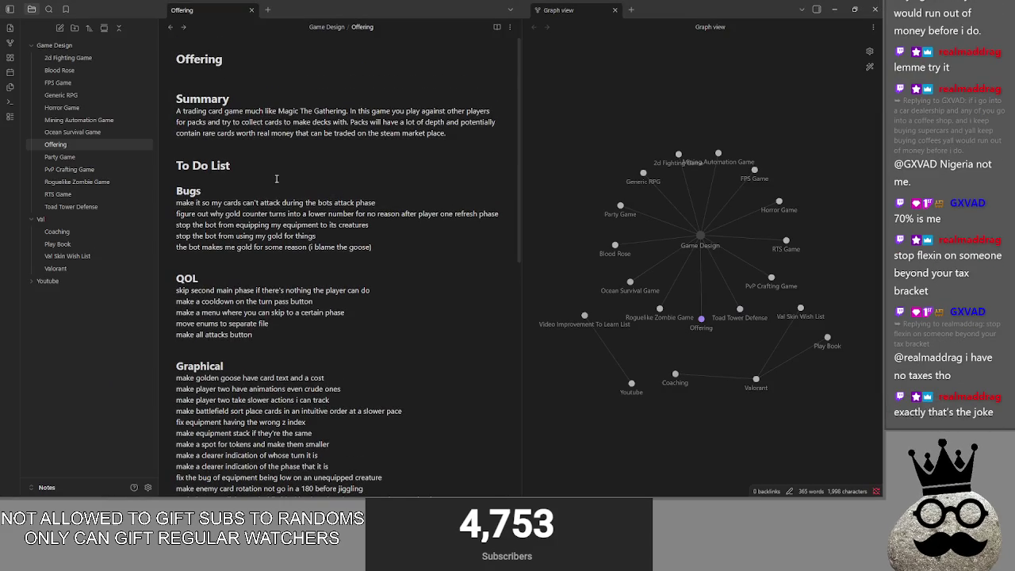
pyautogui.scroll(-1, 358, 281)
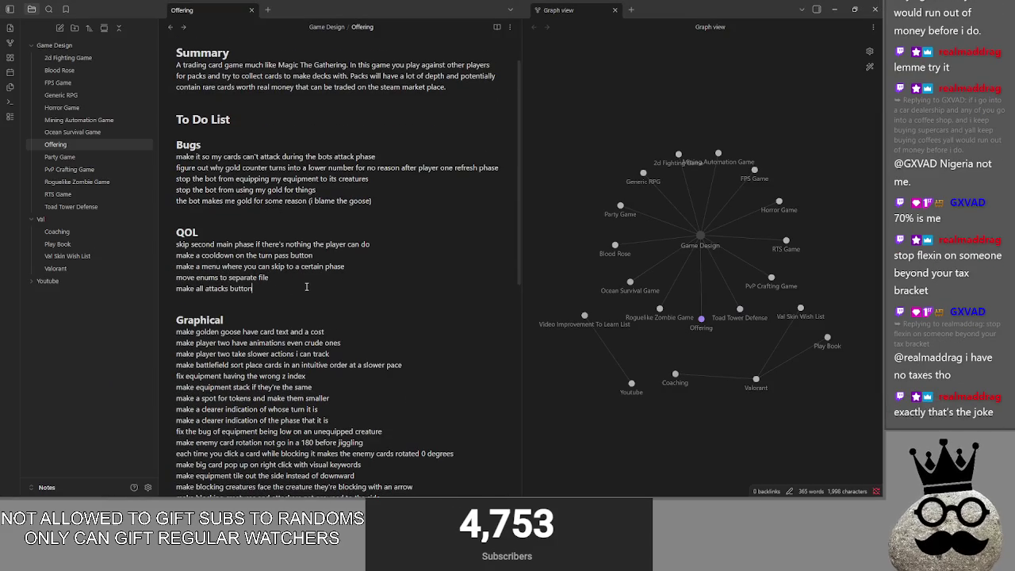
pyautogui.scroll(-4, 353, 317)
pyautogui.click(346, 371)
pyautogui.press('Return')
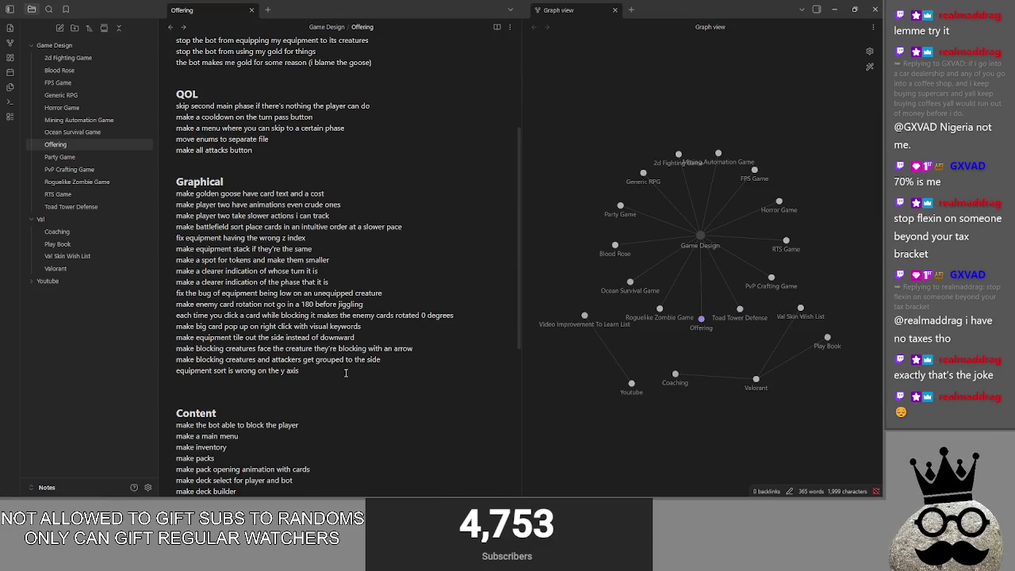
pyautogui.write('make a hand smott')
pyautogui.press('BackSpace')
pyautogui.press('BackSpace')
pyautogui.write('othing algorithm')
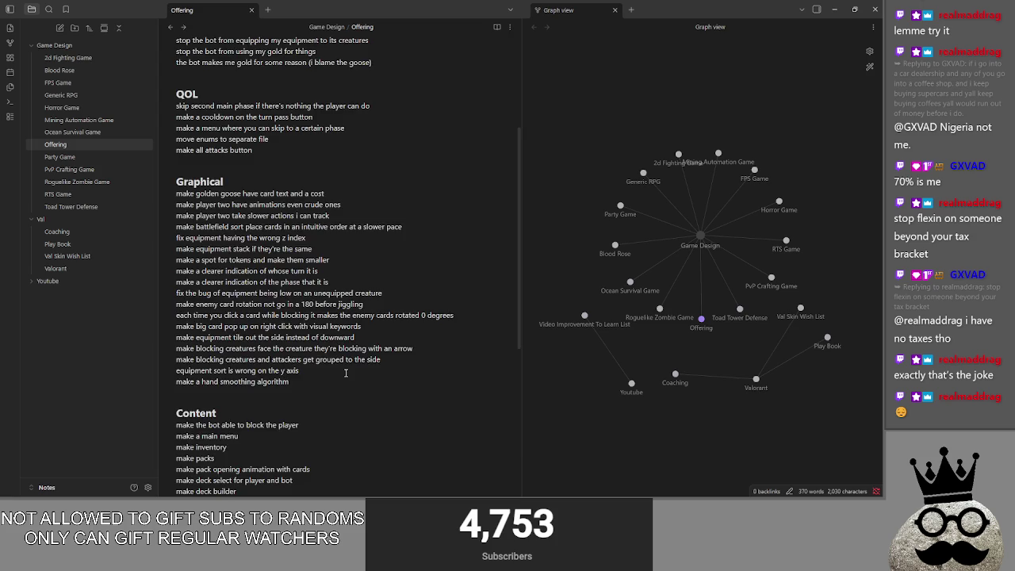
# Select the Content list lines and place the caret after its first item
pyautogui.scroll(-3, 346, 373)
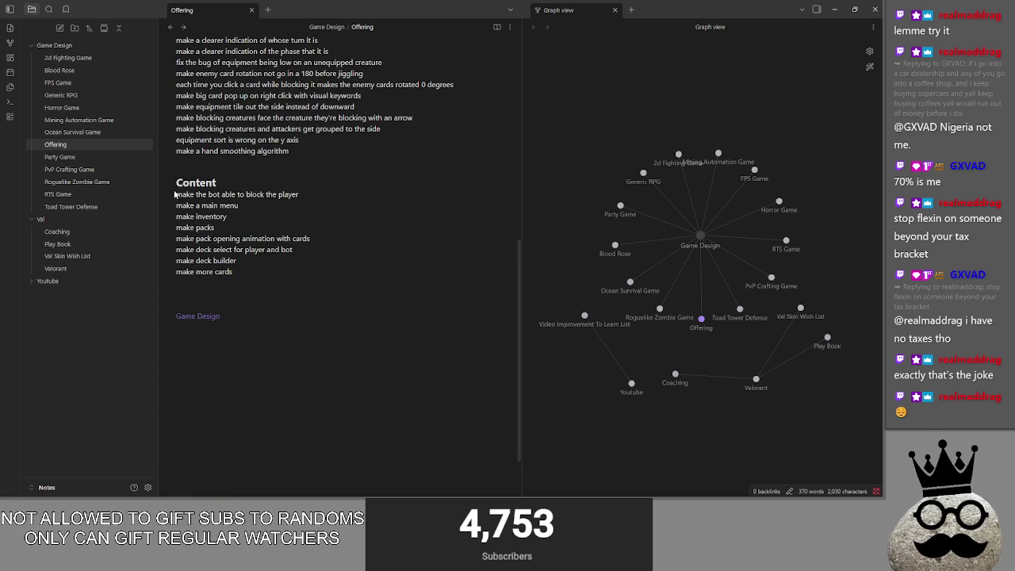
pyautogui.moveTo(176, 194); pyautogui.dragTo(293, 278)
pyautogui.click(338, 198)
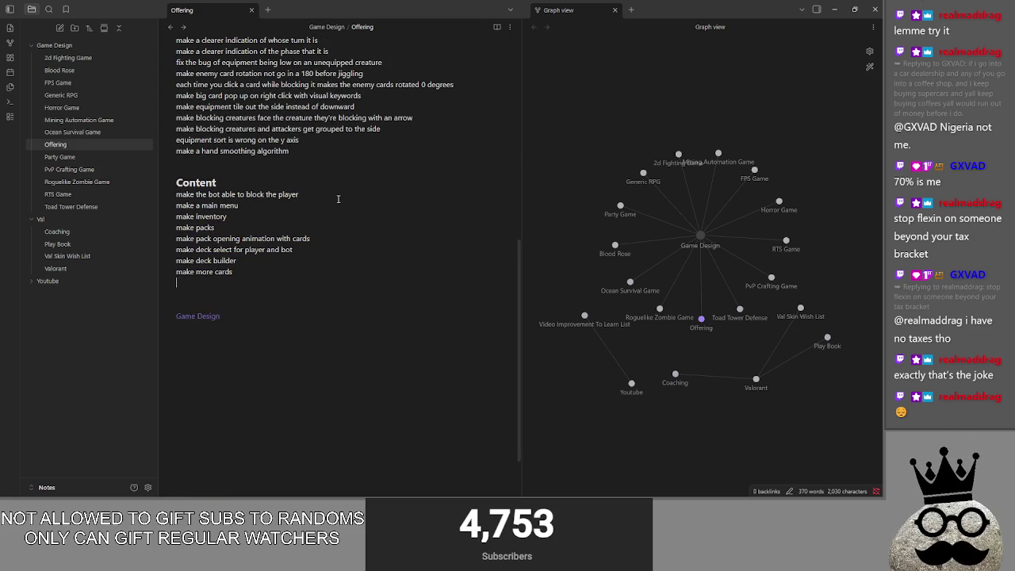
# Add Content items 'make the bot able to calculate decisions' and 'make cards have tags so a bot can make educated guesses on what to do with cards'
pyautogui.press('Return')
pyautogui.write('make the bot abl')
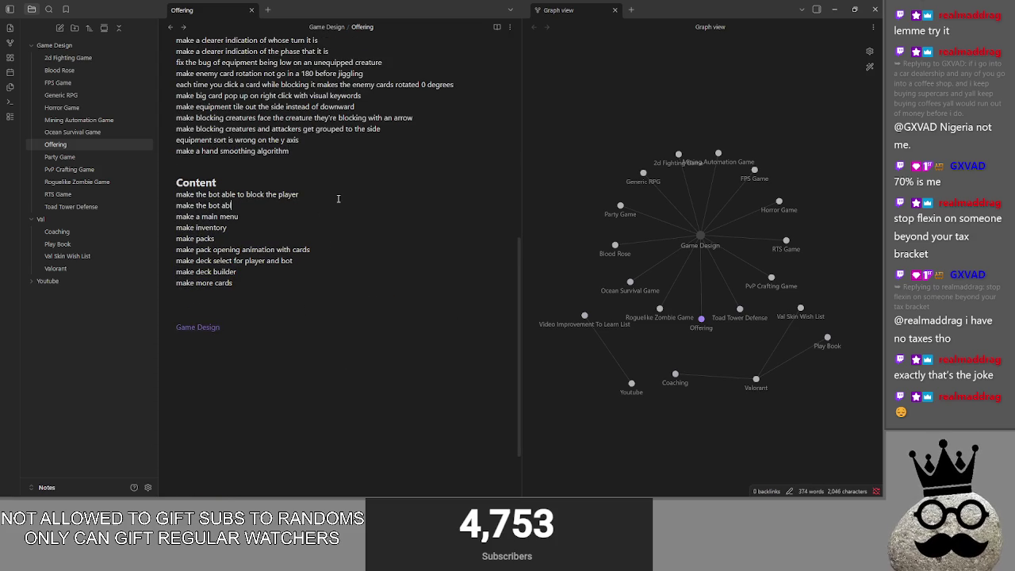
pyautogui.write('e to calcu')
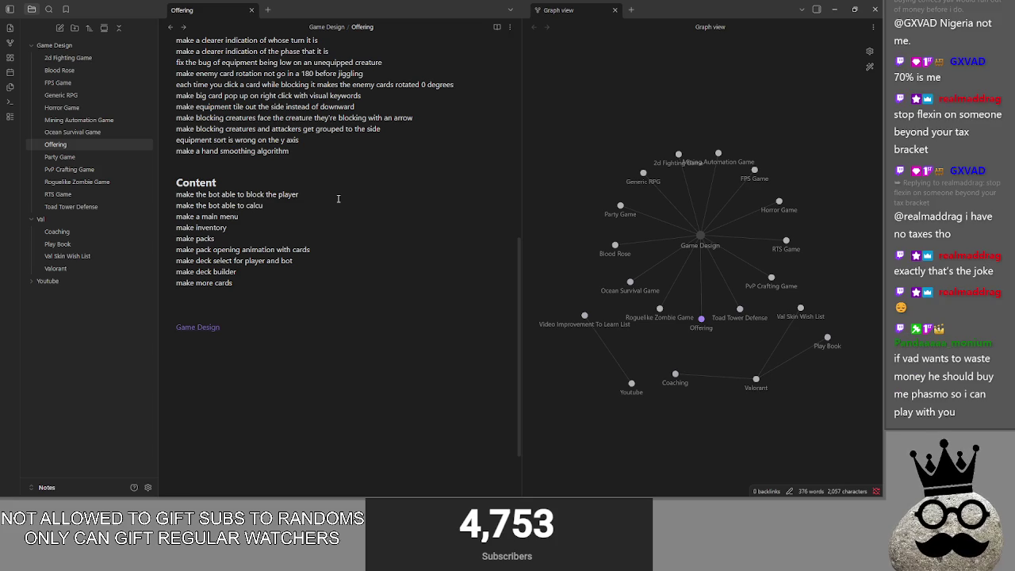
pyautogui.write('late decisions')
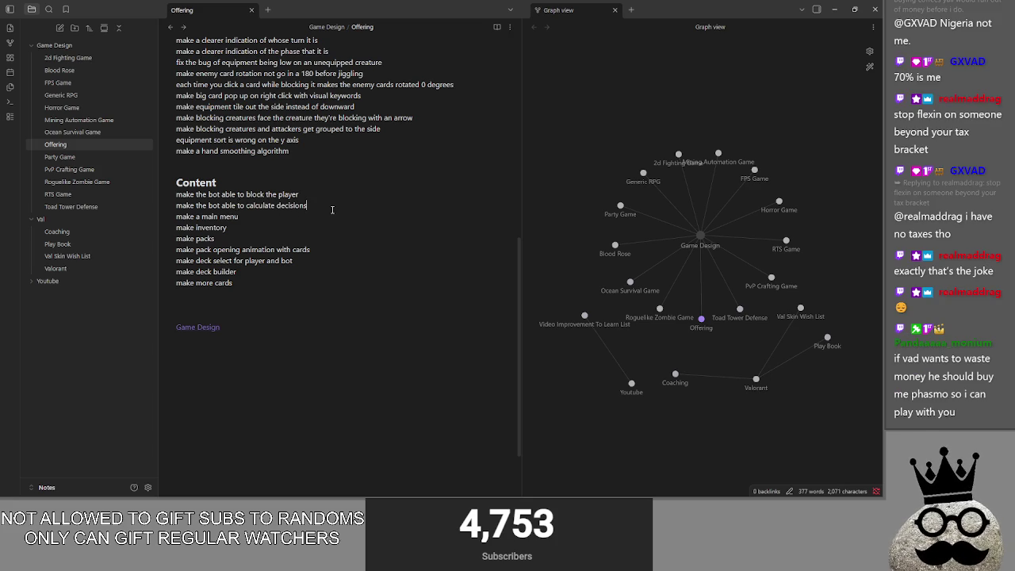
pyautogui.press('Return')
pyautogui.write('make cards have tags so i')
pyautogui.press('BackSpace')
pyautogui.write('a bot can make educated guesses on what to do with cards')
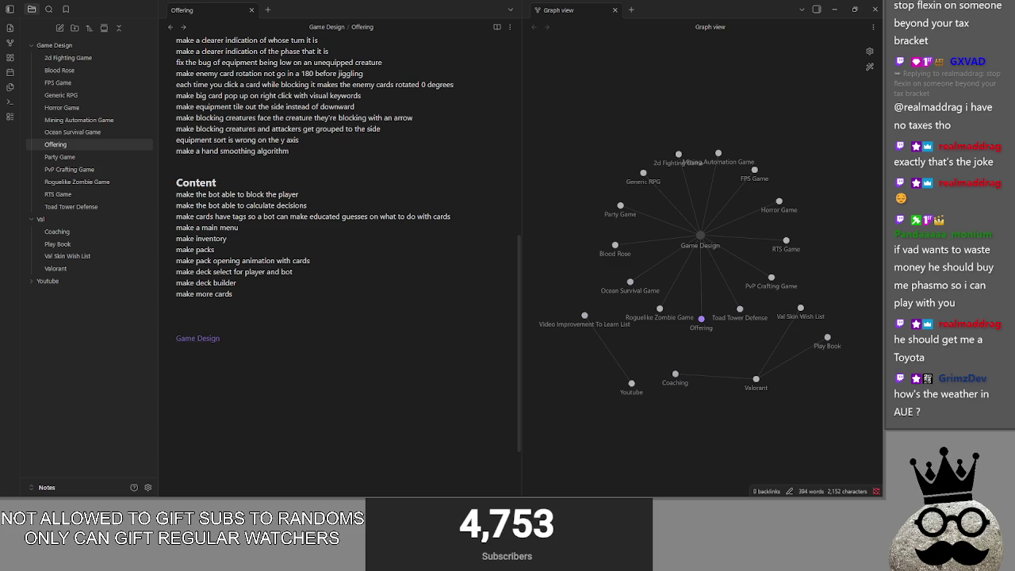
pyautogui.hotkey('alt', 'Tab')
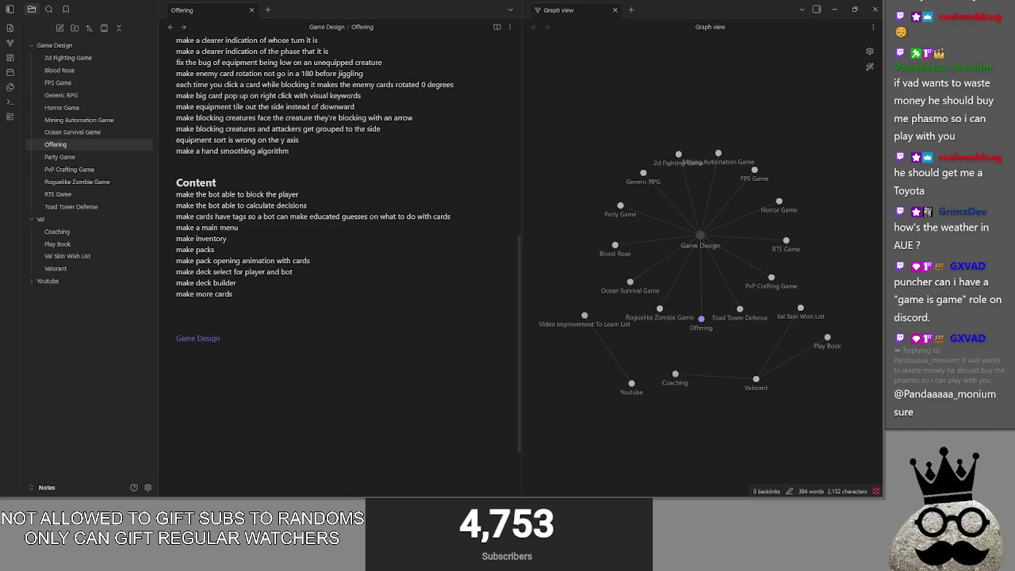
pyautogui.press('super+Tab')
pyautogui.press('Tab')
pyautogui.press('Tab')
pyautogui.press('Tab')
pyautogui.press('Escape')
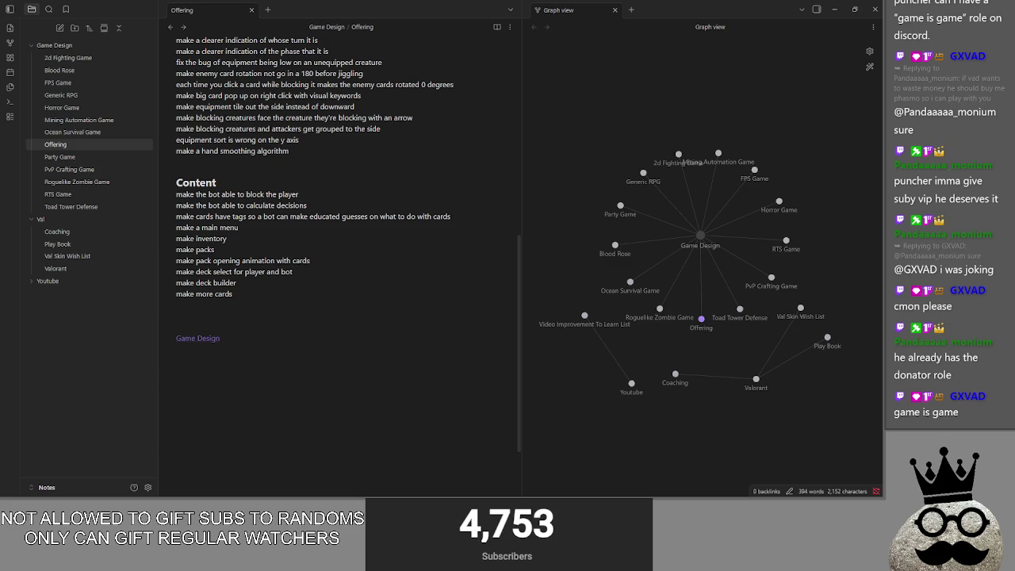
pyautogui.moveTo(1014, 48)
pyautogui.mouseDown()
pyautogui.moveTo(546, 24)
pyautogui.moveTo(697, 65)
pyautogui.moveTo(1014, 65)
pyautogui.mouseUp()
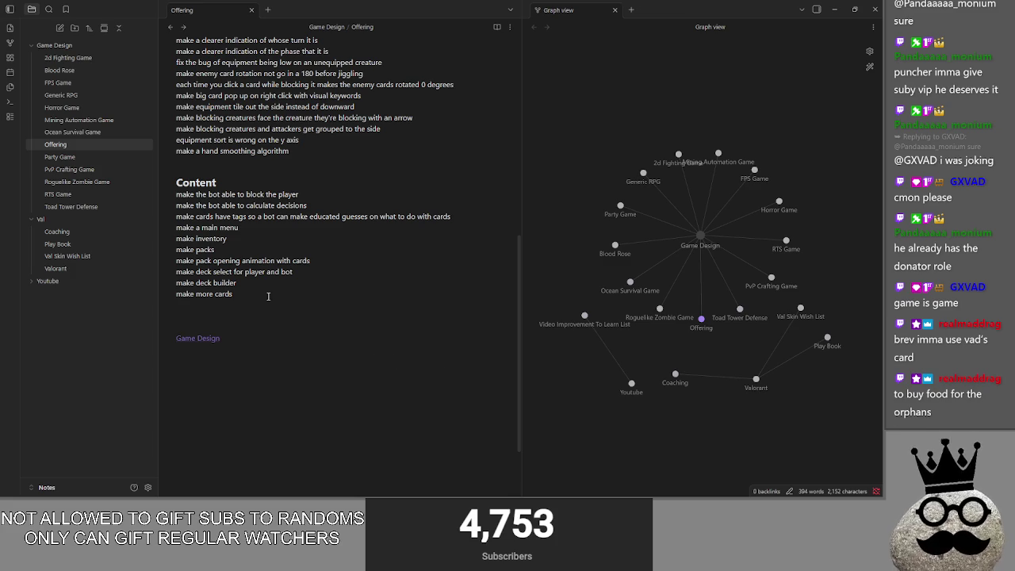
# Fold and unfold the Bugs section, then add an empty line after the Bugs list
pyautogui.scroll(3, 297, 312)
pyautogui.scroll(1, 330, 328)
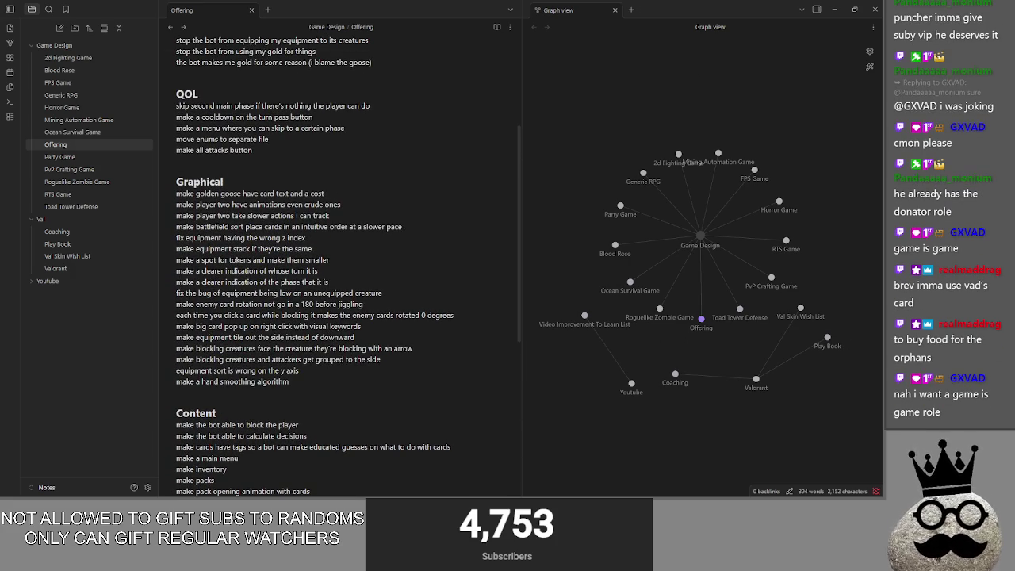
pyautogui.scroll(4, 251, 384)
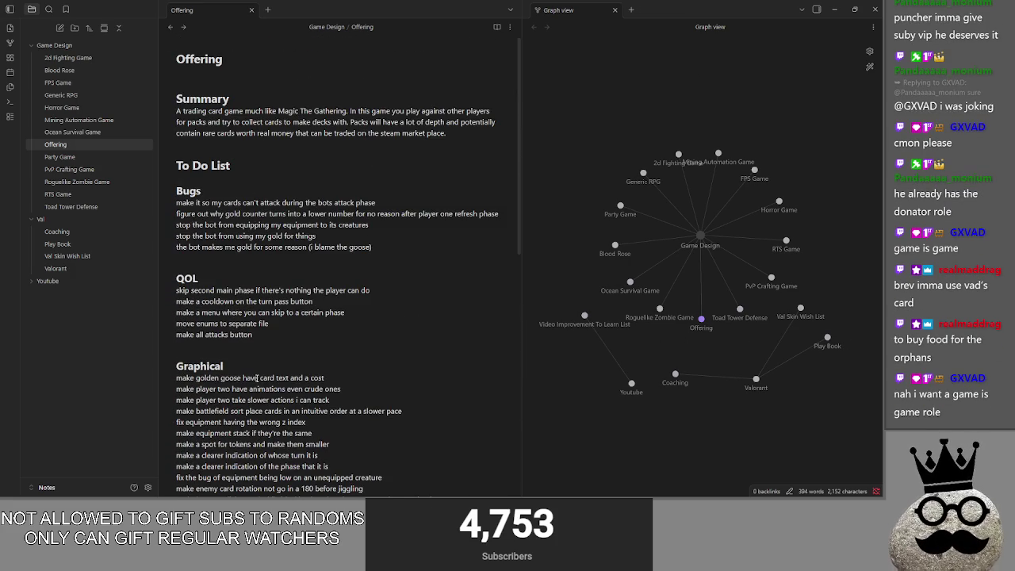
pyautogui.moveTo(179, 193)
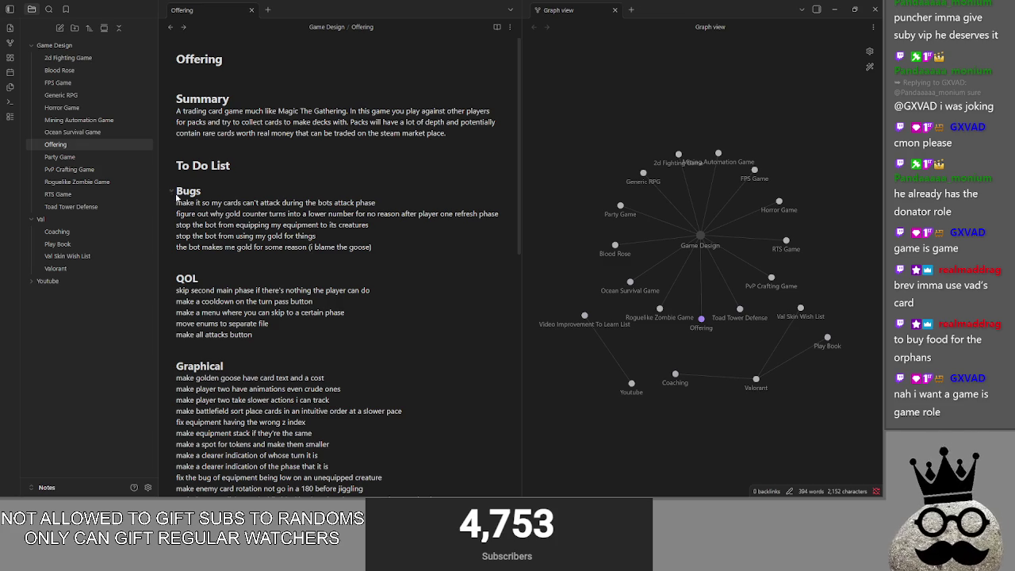
pyautogui.click(171, 192)
pyautogui.click(171, 192)
pyautogui.click(457, 248)
pyautogui.press('Return')
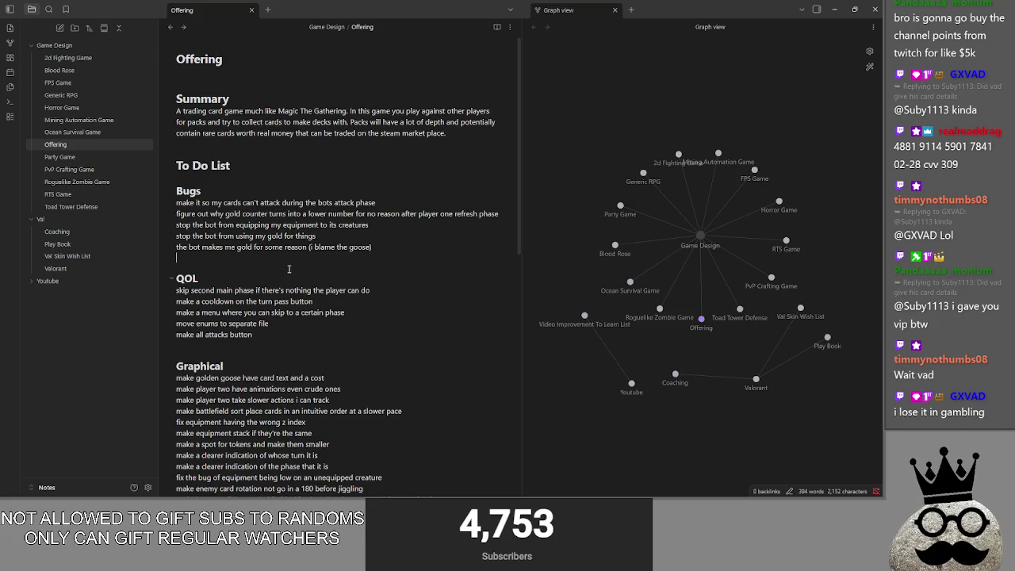
# Return to the note, place the caret after 'make all attacks button', and open the Windows Start menu
pyautogui.hotkey('alt', 'Tab')
pyautogui.press('Escape')
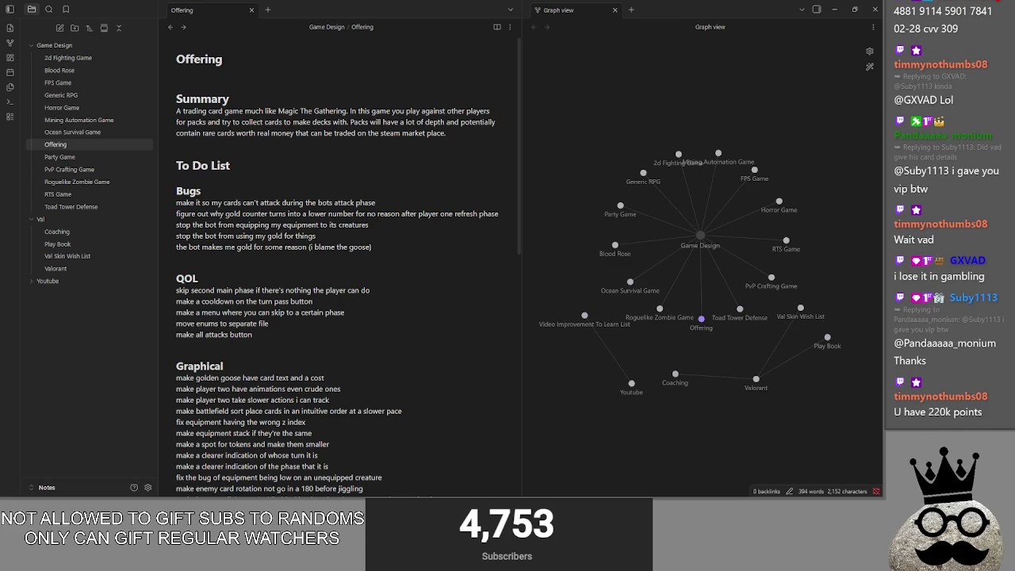
pyautogui.click(177, 257)
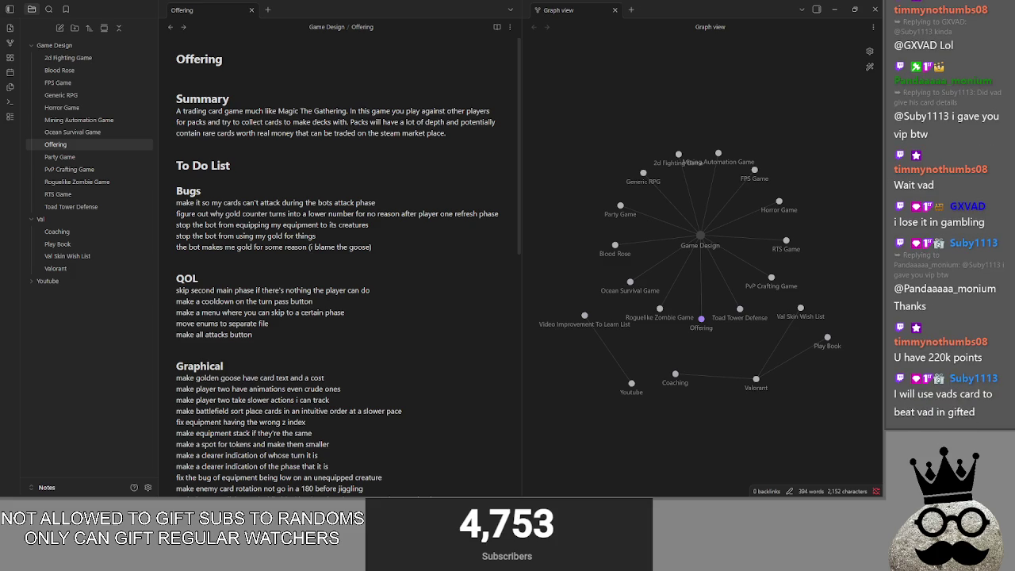
pyautogui.click(339, 336)
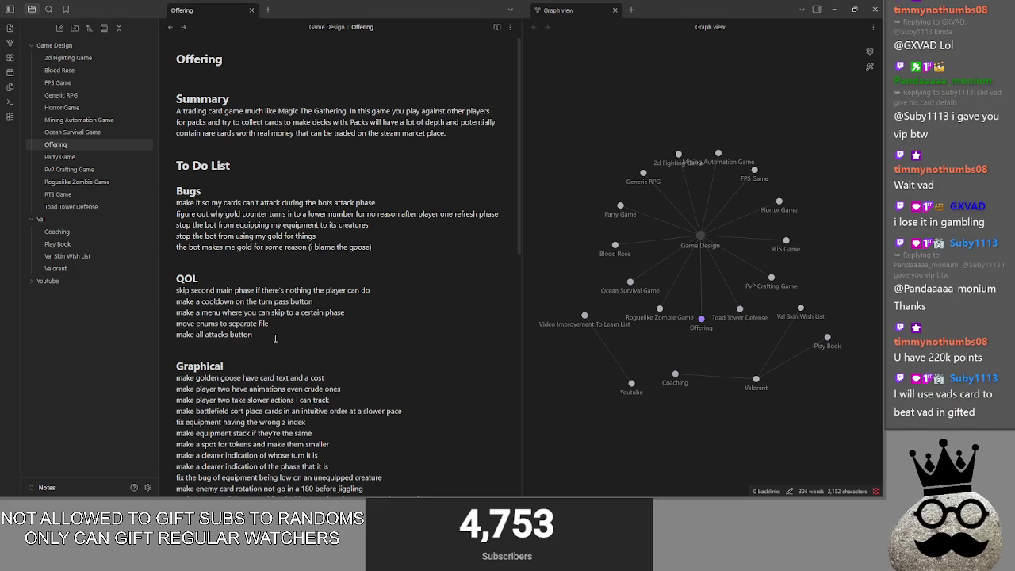
pyautogui.press('super')
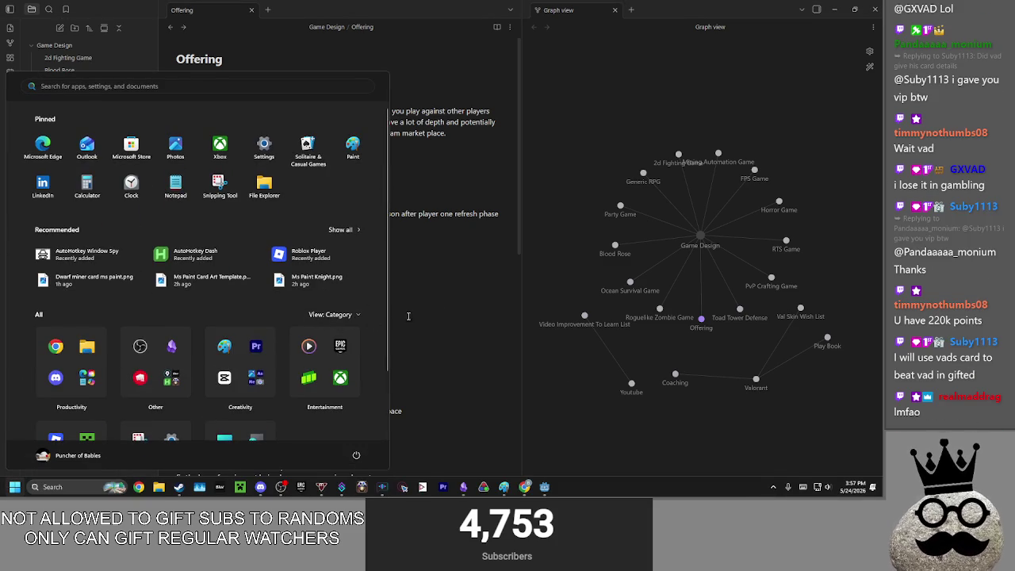
# Bring up the Dwarf miner card in Paint, restore and shift its window left, then minimize it
pyautogui.hotkey('alt', 'Tab')
pyautogui.hotkey('alt', 'Tab')
pyautogui.hotkey('alt', 'Tab')
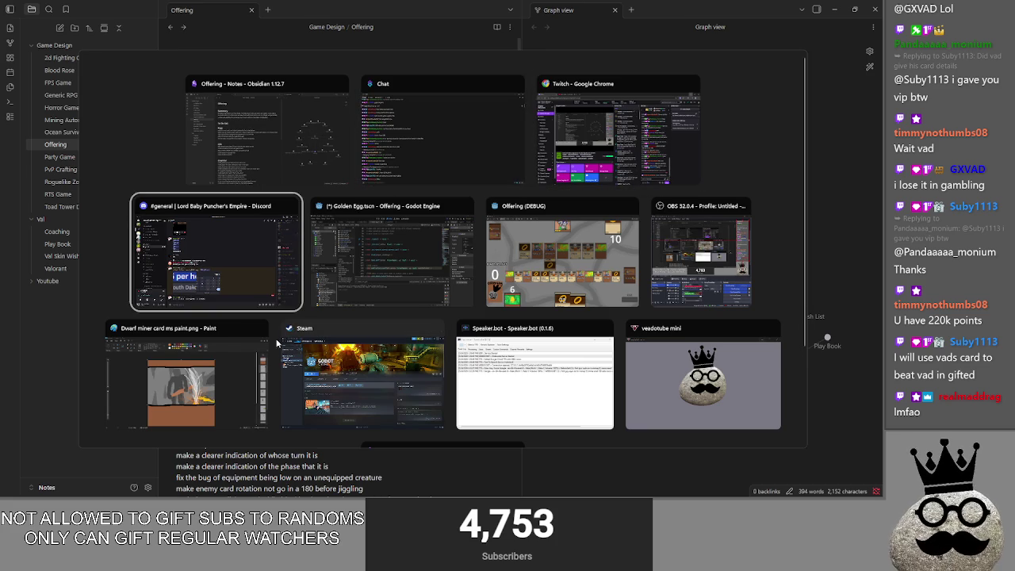
pyautogui.hotkey('alt', 'Tab')
pyautogui.click(181, 389)
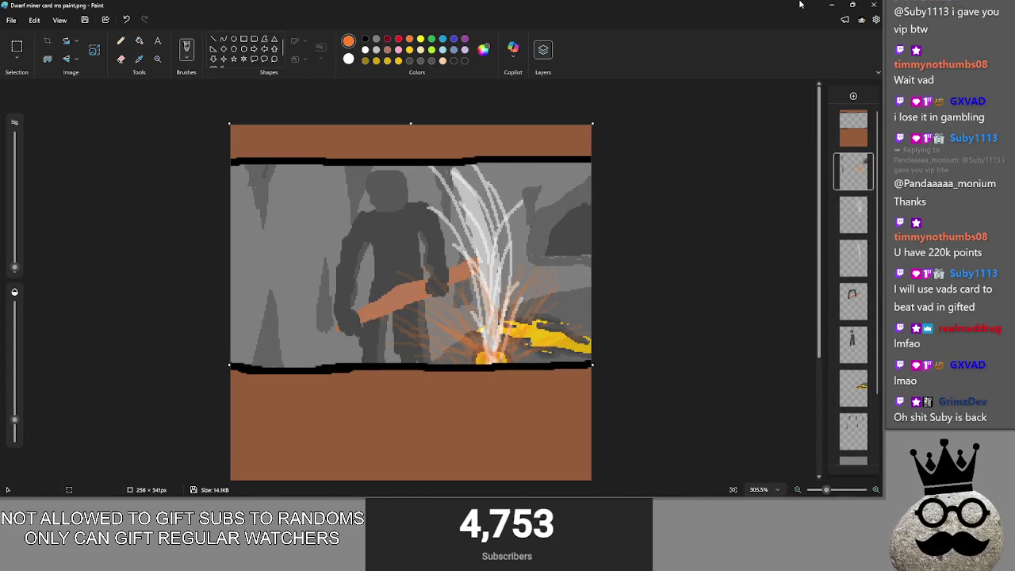
pyautogui.doubleClick(522, 6)
pyautogui.moveTo(522, 38); pyautogui.dragTo(443, 32)
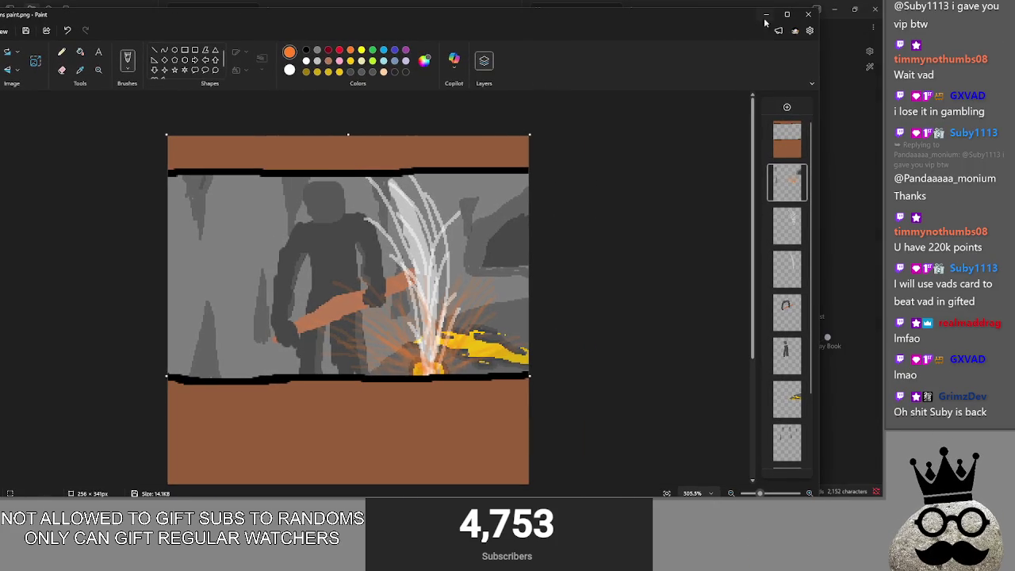
pyautogui.click(766, 15)
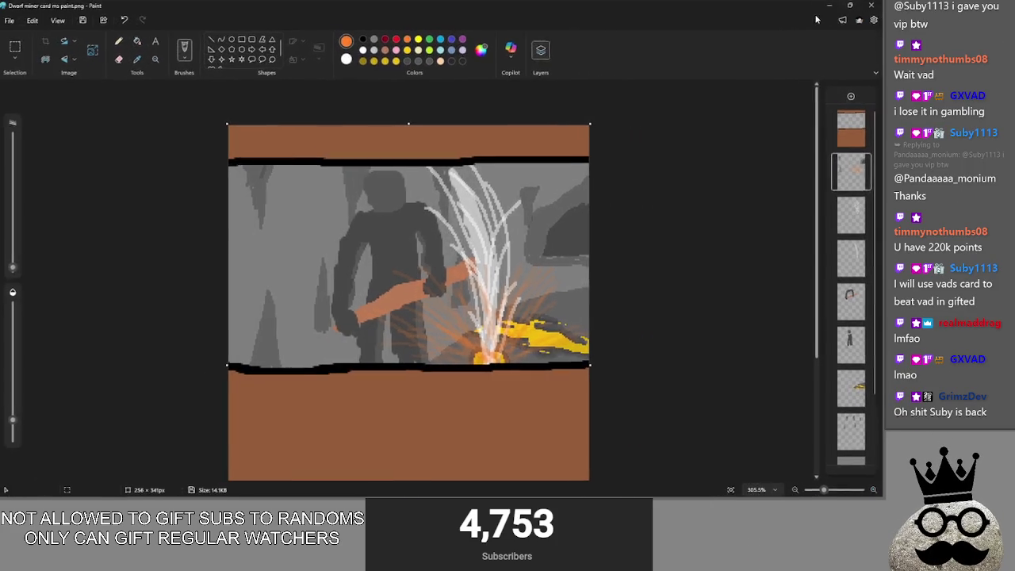
pyautogui.scroll(-3, 391, 341)
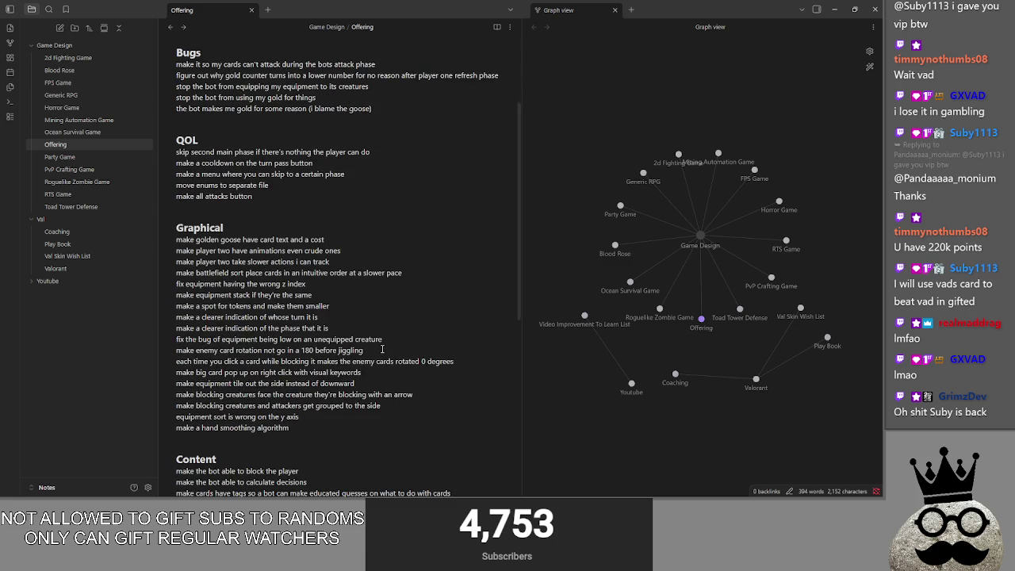
pyautogui.click(350, 419)
pyautogui.click(346, 428)
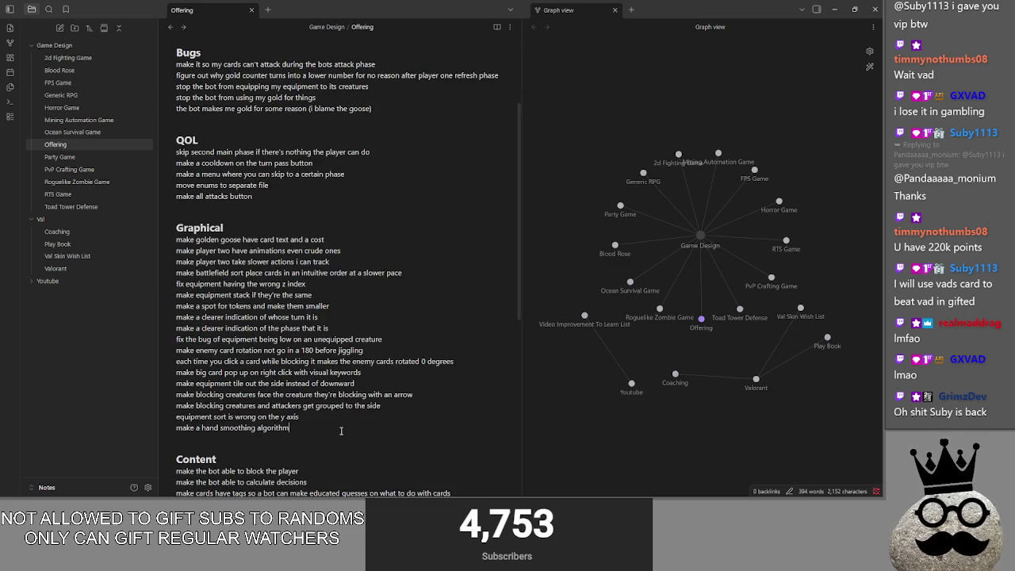
pyautogui.press('Return')
pyautogui.scroll(-1, 309, 408)
pyautogui.scroll(-1, 280, 394)
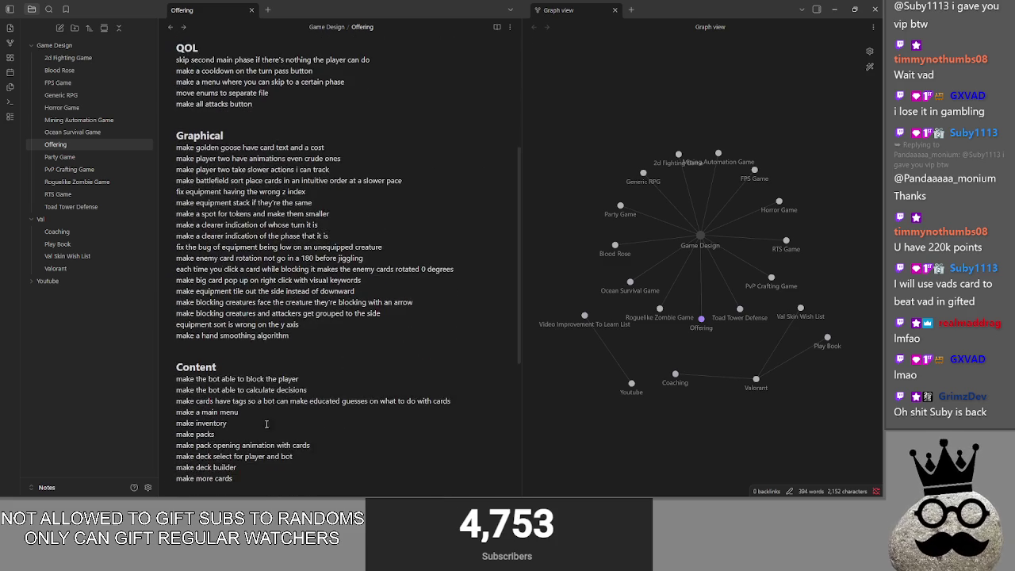
pyautogui.scroll(-2, 262, 401)
pyautogui.click(227, 410)
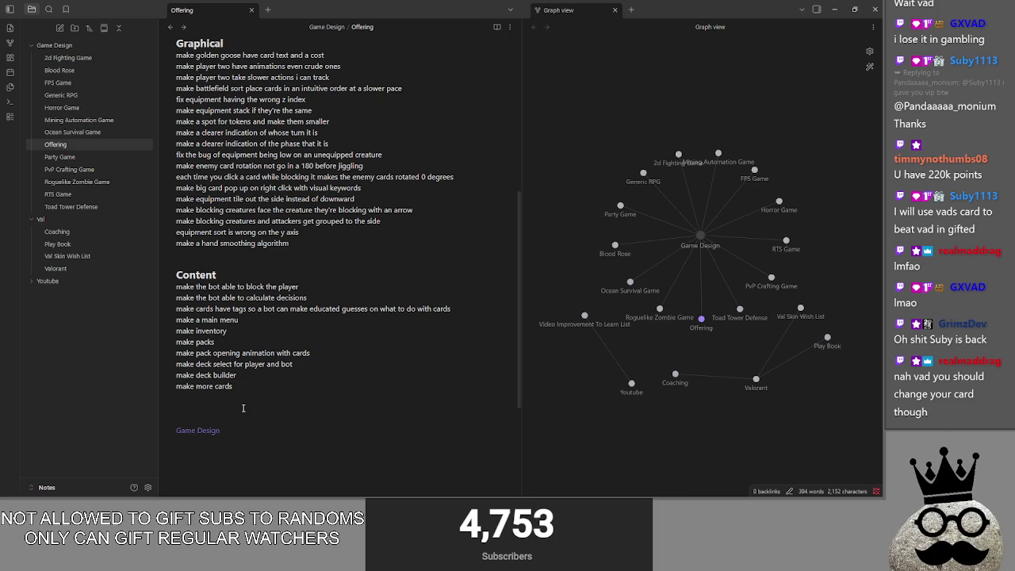
pyautogui.scroll(4, 237, 400)
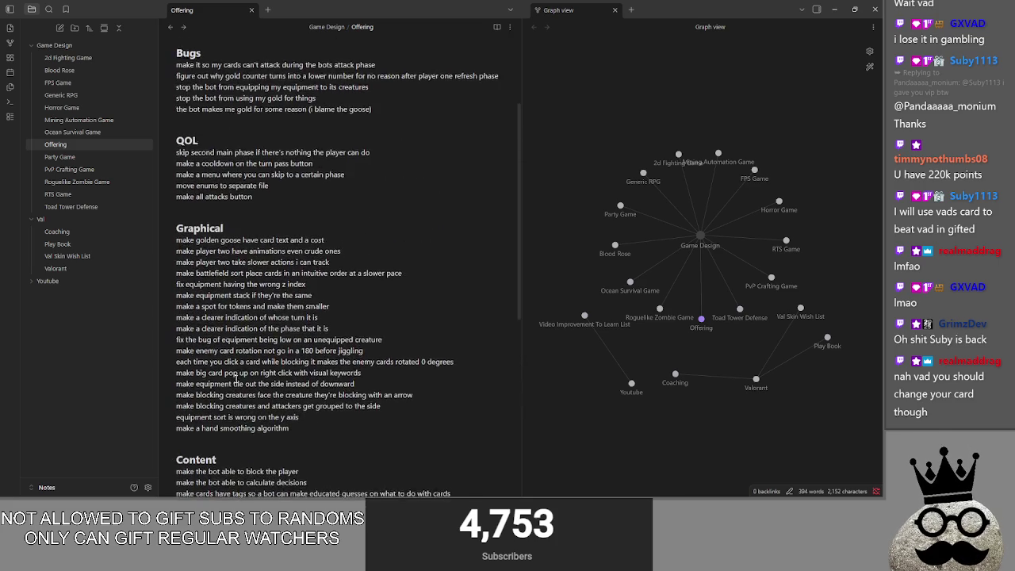
pyautogui.scroll(2, 237, 380)
pyautogui.click(228, 213)
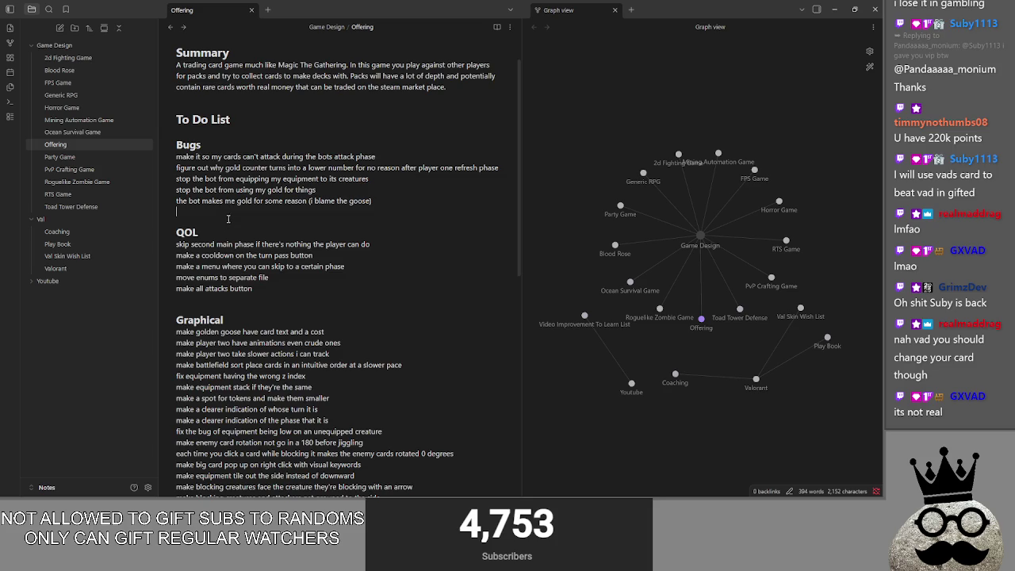
pyautogui.scroll(-2, 230, 269)
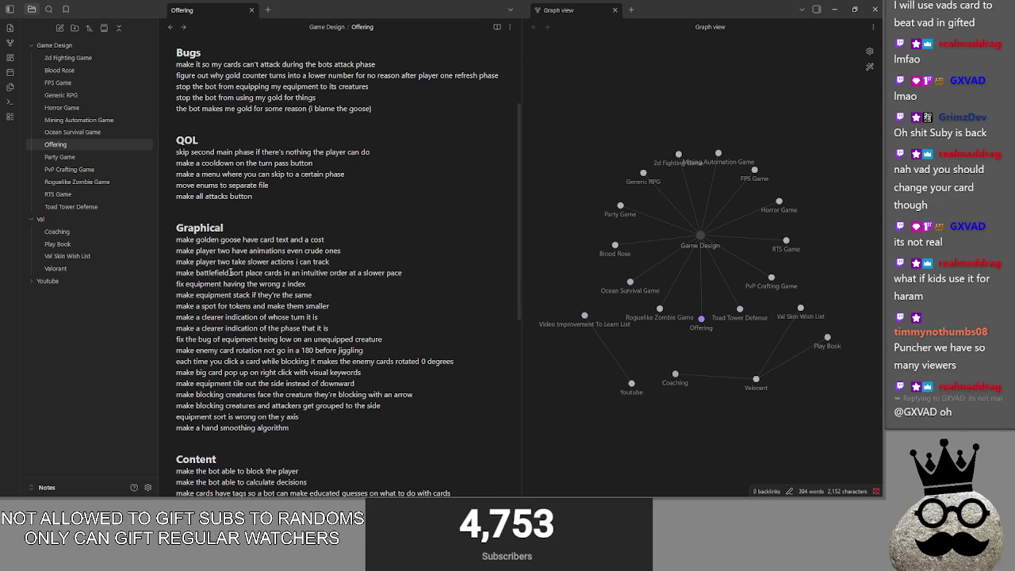
pyautogui.scroll(-2, 230, 272)
pyautogui.click(222, 345)
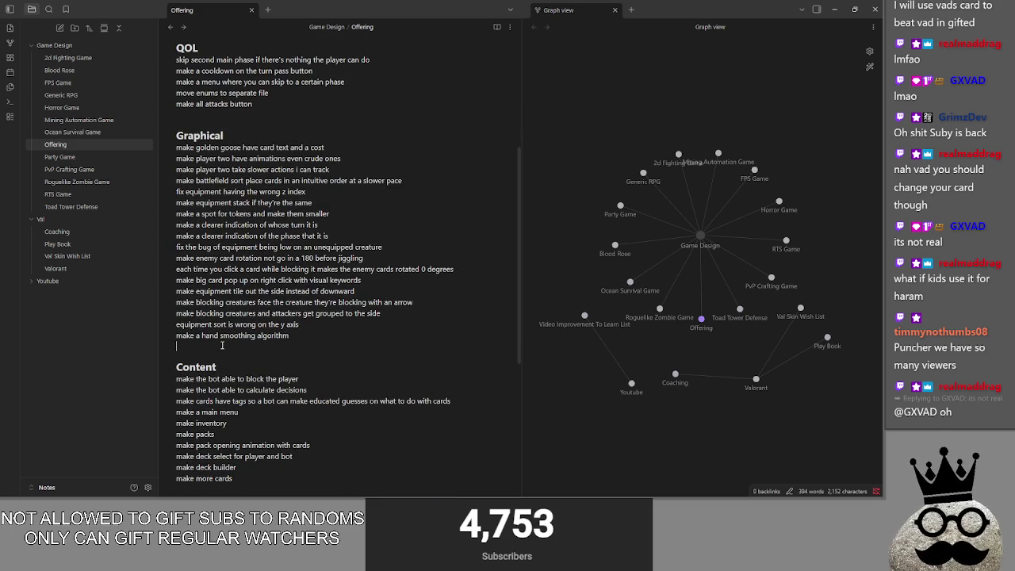
pyautogui.click(206, 113)
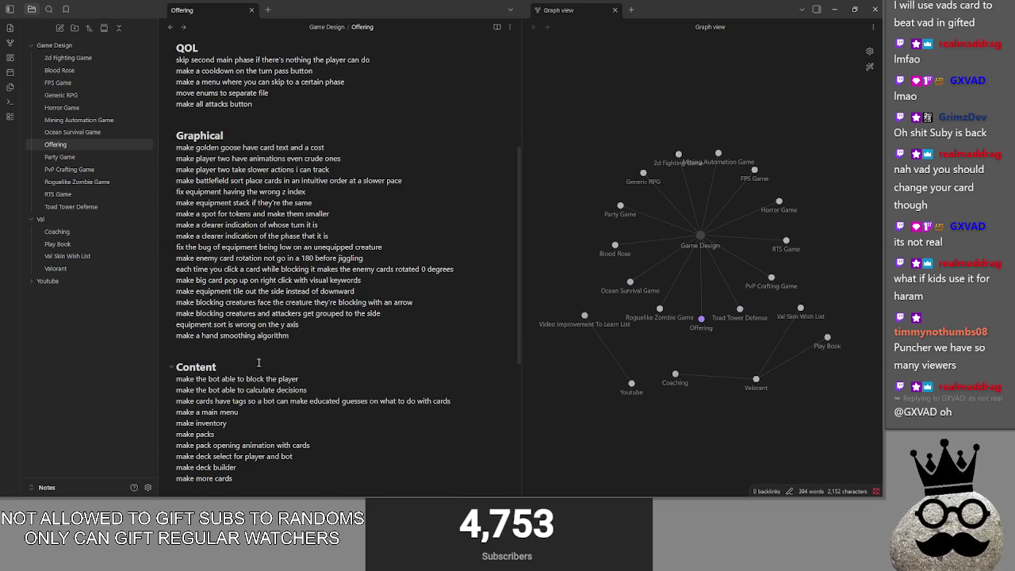
pyautogui.click(321, 326)
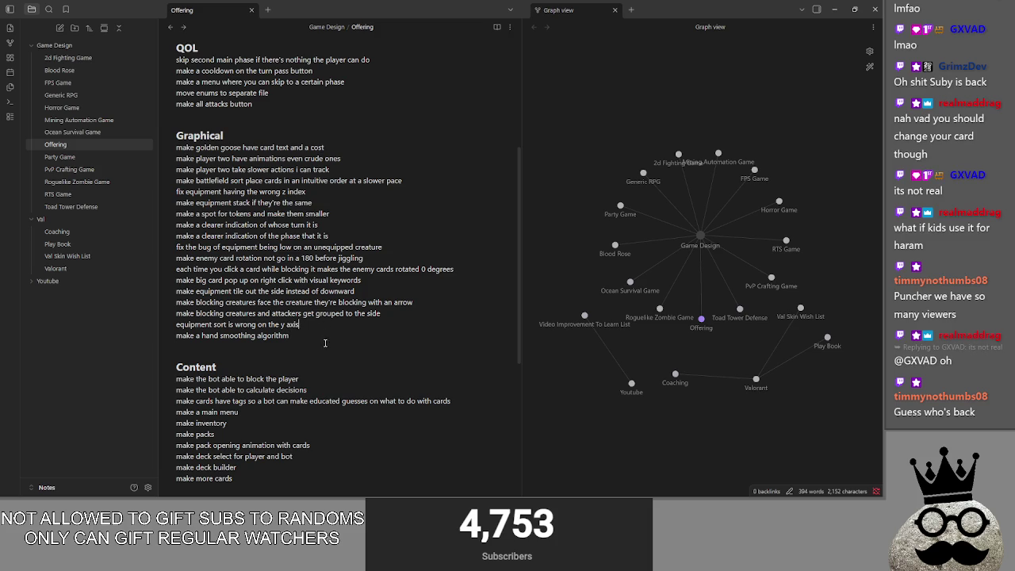
pyautogui.tripleClick(327, 337)
pyautogui.click(329, 335)
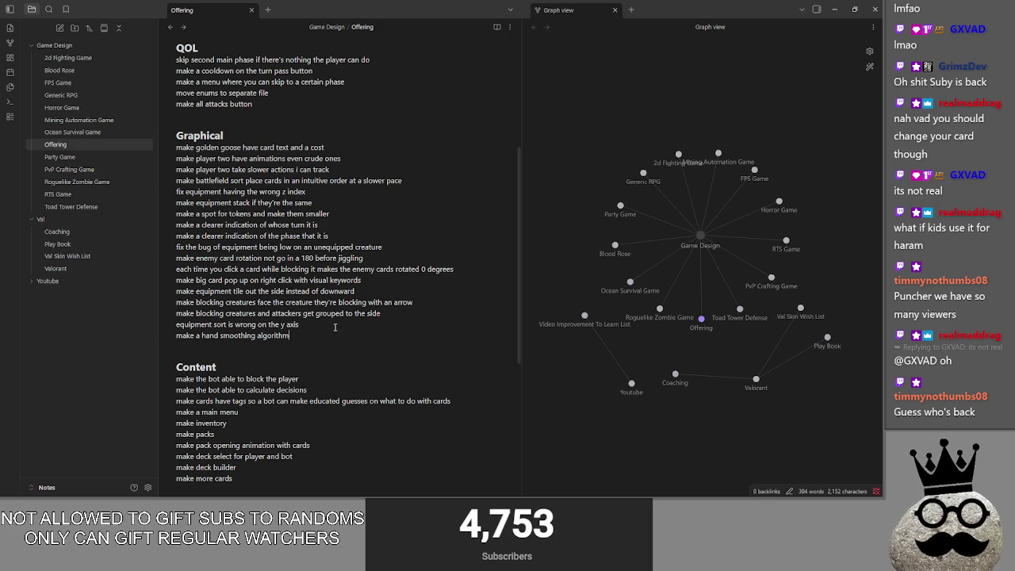
pyautogui.tripleClick(325, 338)
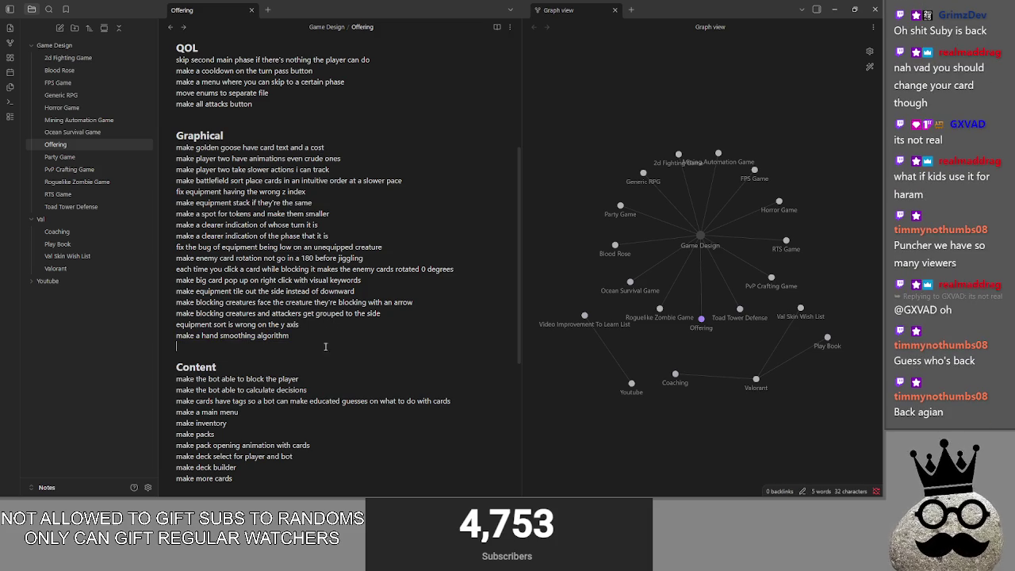
pyautogui.click(337, 326)
pyautogui.click(332, 336)
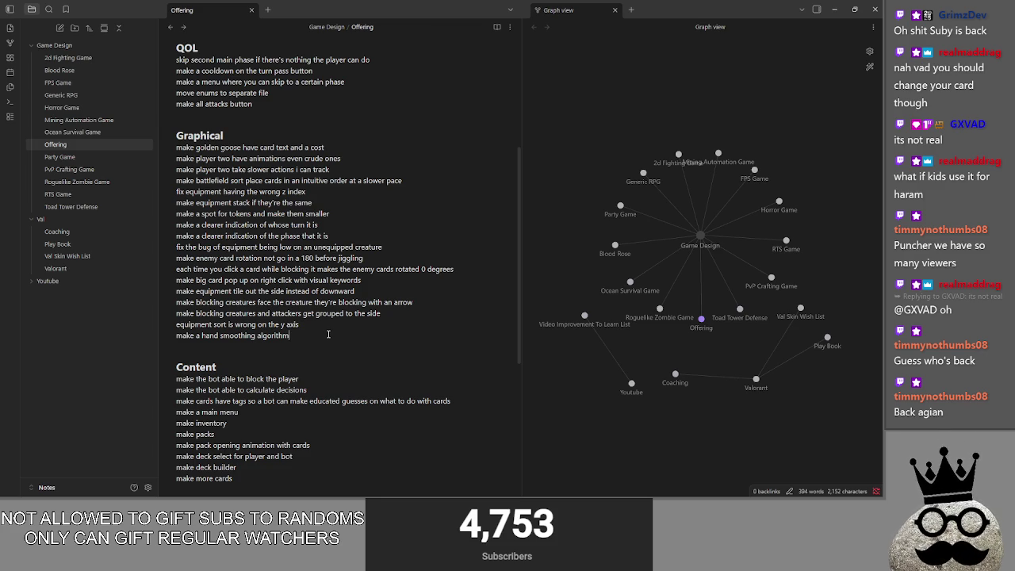
pyautogui.scroll(5, 275, 307)
pyautogui.click(295, 337)
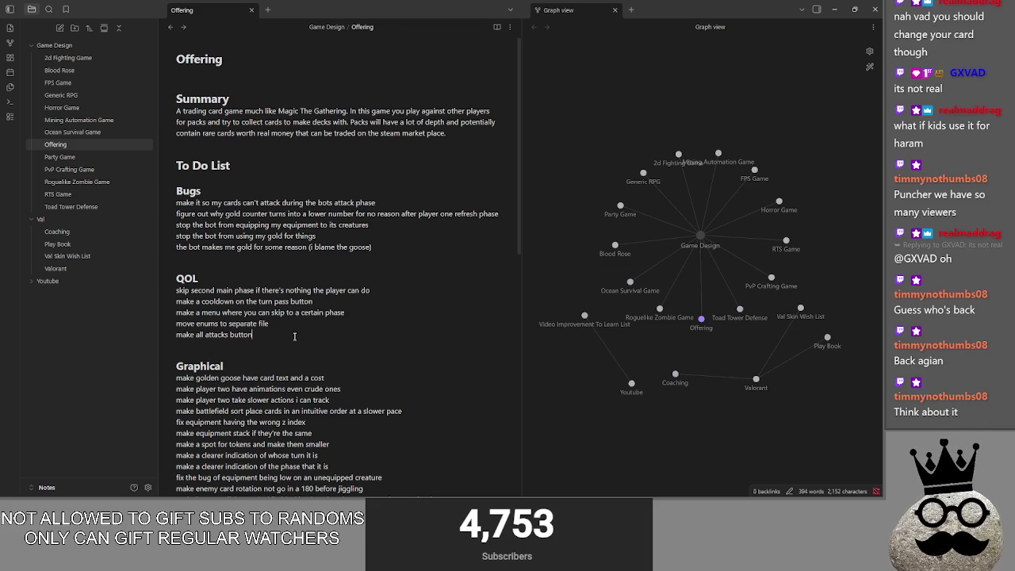
pyautogui.click(288, 259)
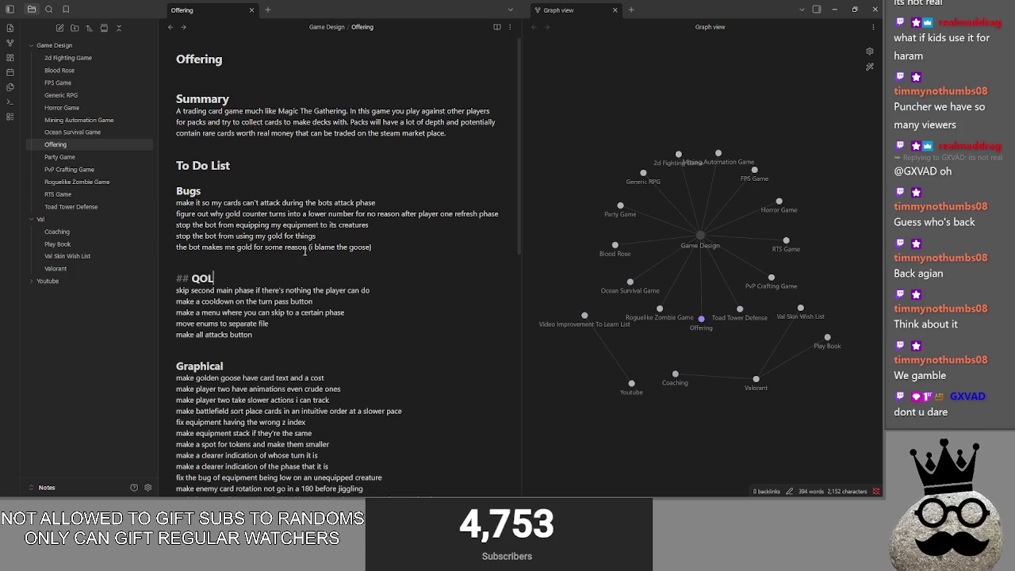
pyautogui.click(303, 274)
pyautogui.click(302, 261)
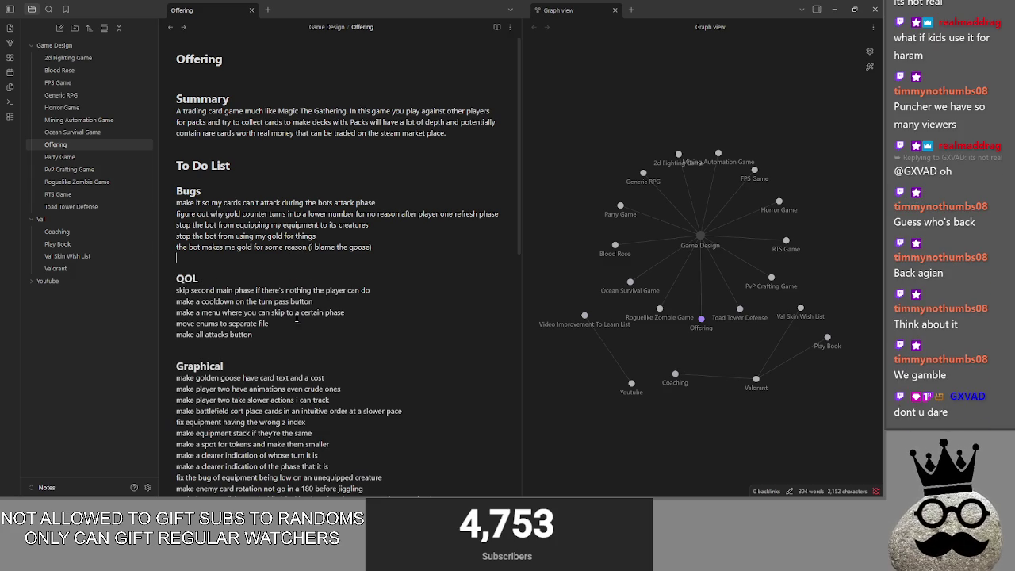
pyautogui.click(298, 342)
pyautogui.scroll(-3, 312, 397)
pyautogui.click(305, 436)
pyautogui.scroll(-2, 305, 435)
pyautogui.scroll(-2, 305, 435)
pyautogui.click(273, 397)
pyautogui.scroll(1, 298, 385)
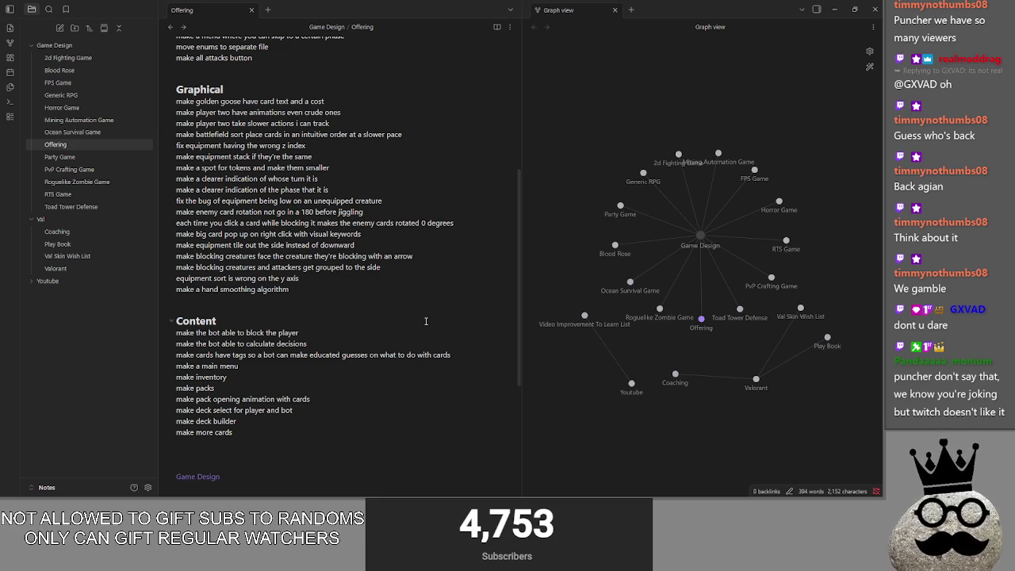
pyautogui.click(284, 293)
pyautogui.click(283, 293)
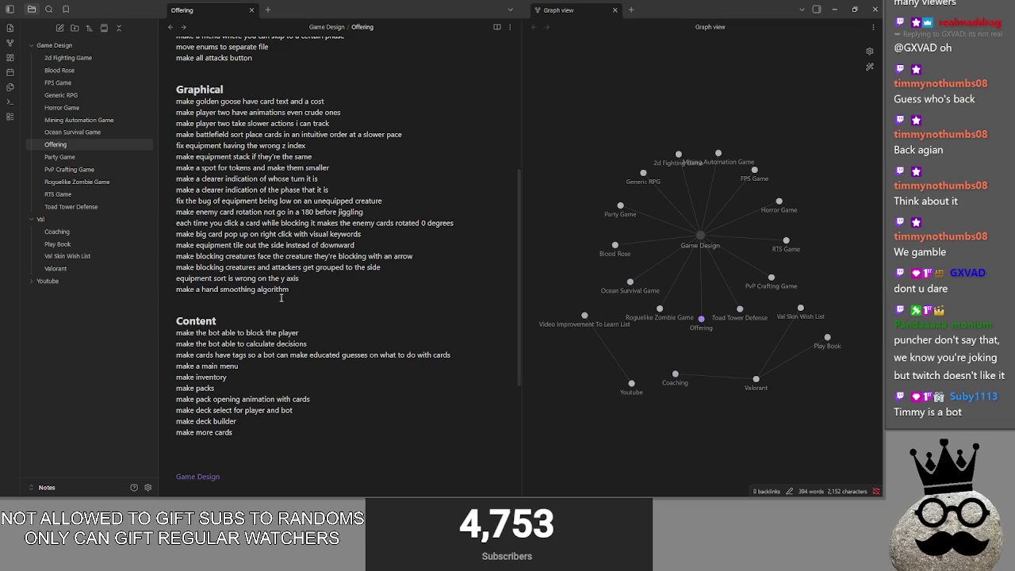
pyautogui.scroll(2, 302, 269)
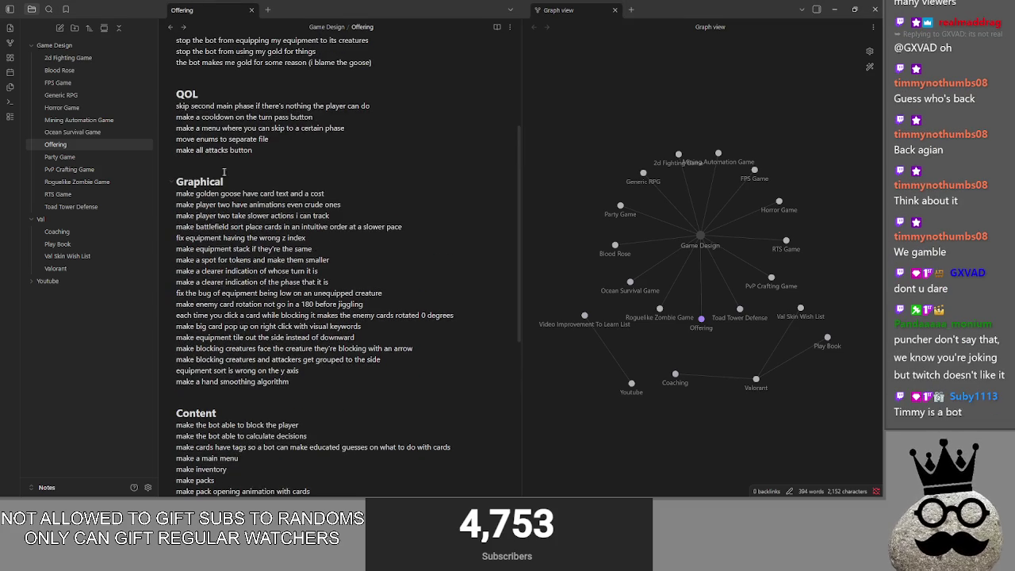
pyautogui.scroll(2, 235, 211)
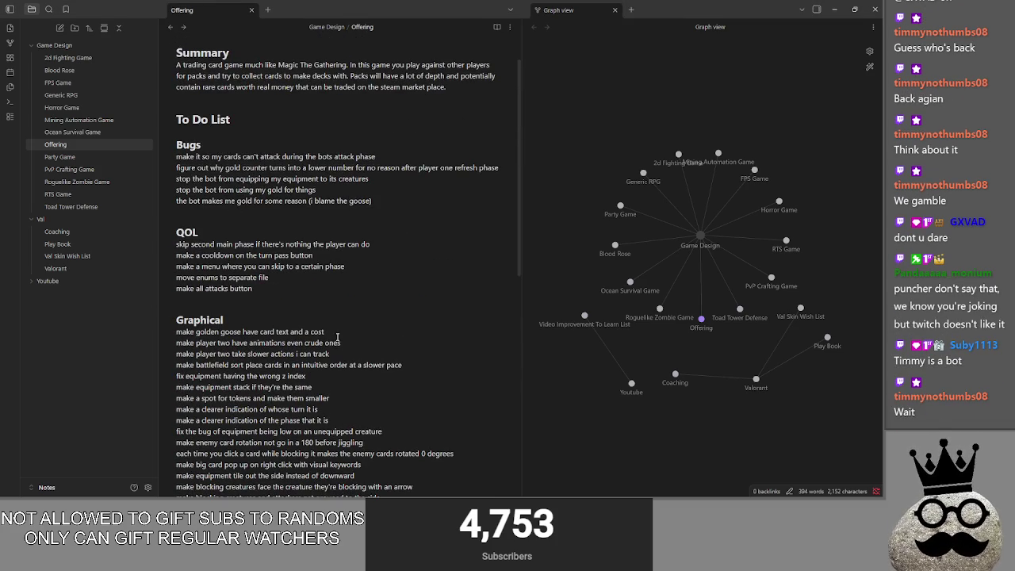
pyautogui.click(293, 294)
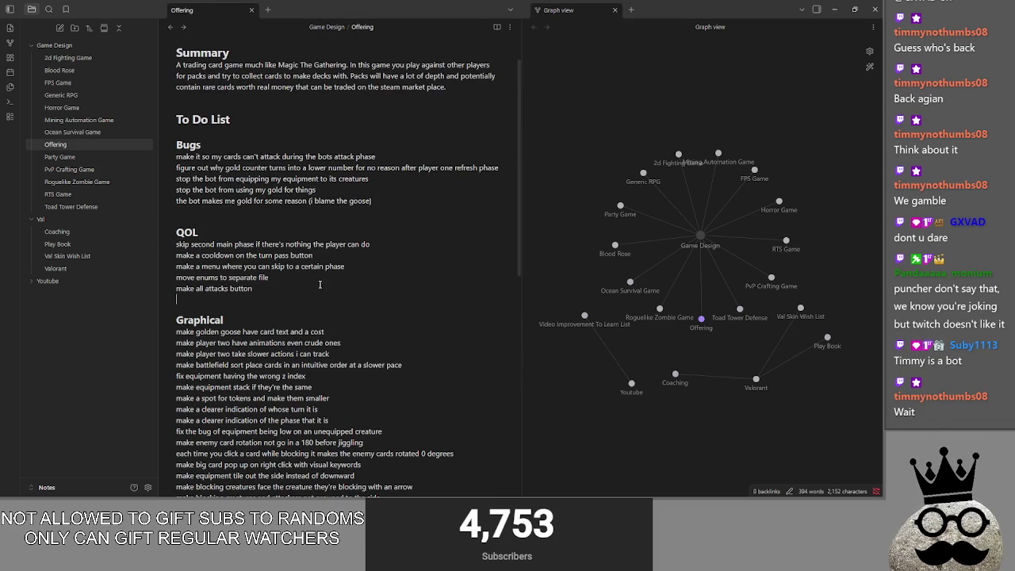
pyautogui.click(381, 257)
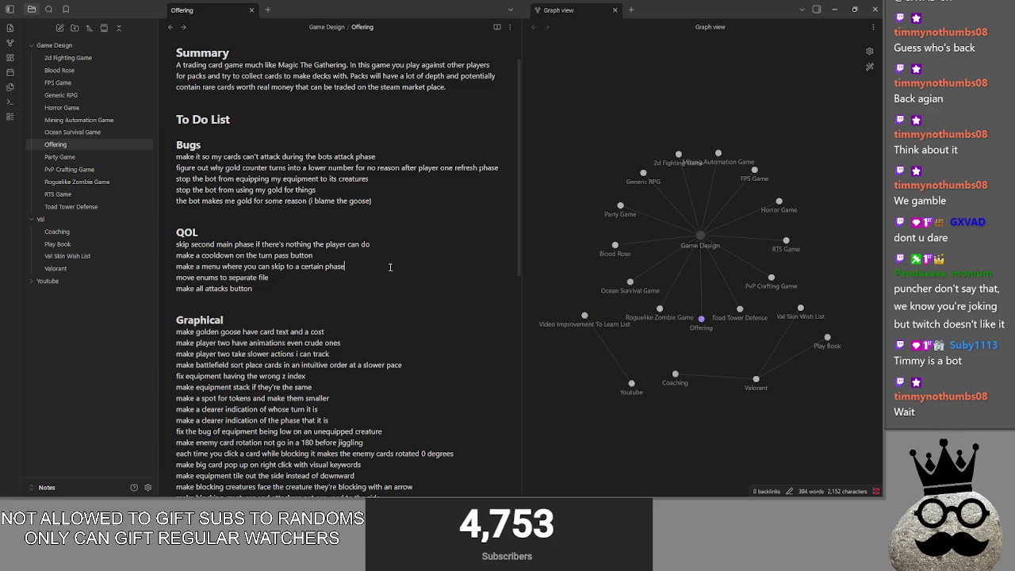
pyautogui.click(388, 267)
pyautogui.click(409, 248)
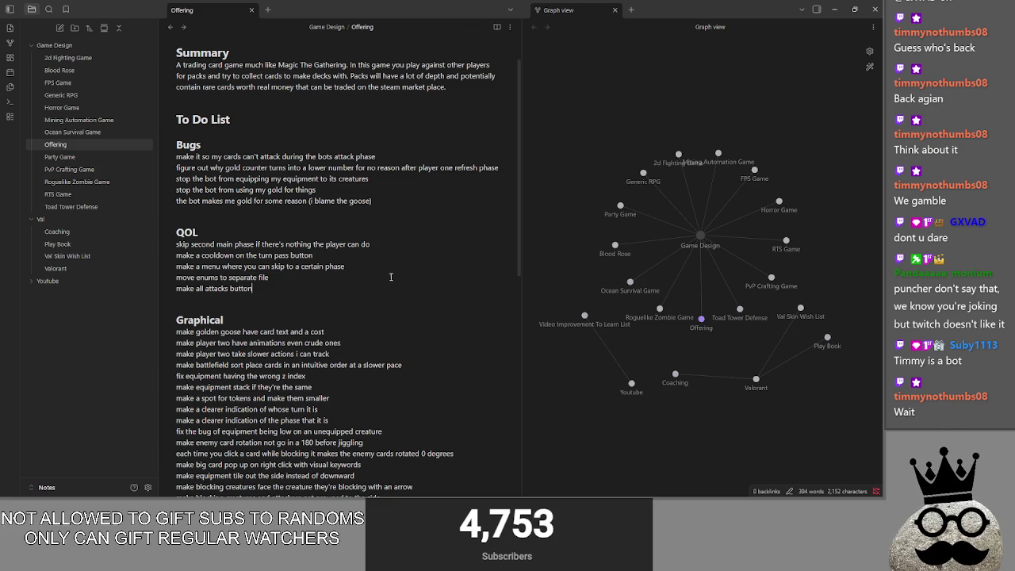
pyautogui.click(400, 279)
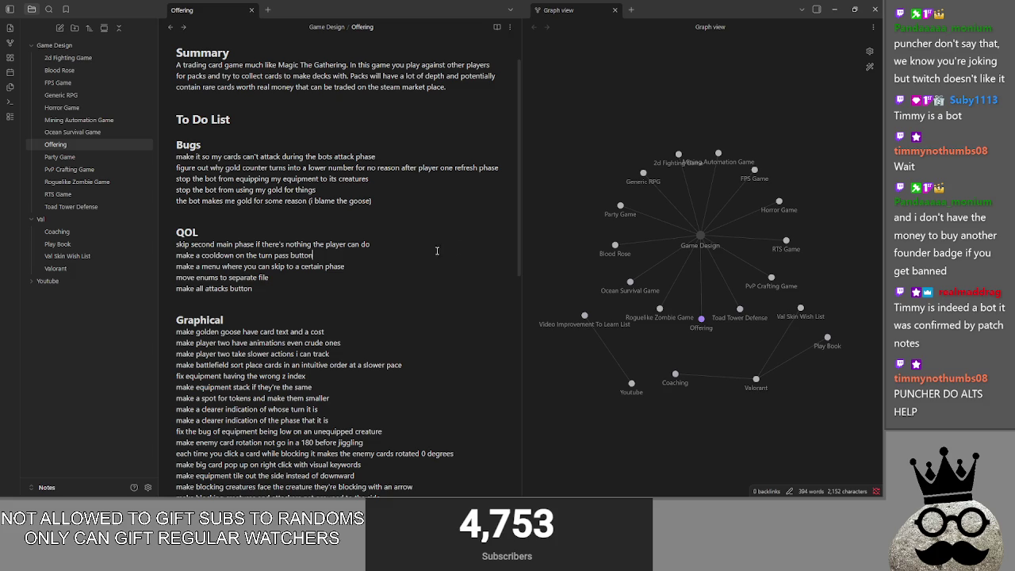
pyautogui.click(423, 264)
pyautogui.scroll(-5, 337, 327)
pyautogui.scroll(-5, 337, 327)
pyautogui.scroll(1, 337, 327)
pyautogui.scroll(2, 337, 327)
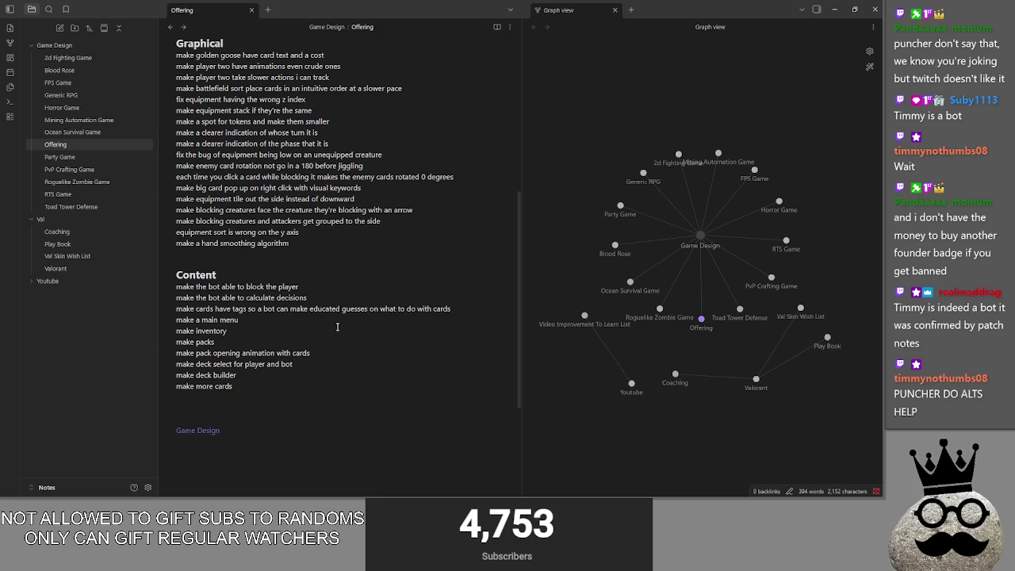
pyautogui.scroll(1, 337, 327)
pyautogui.scroll(1, 337, 327)
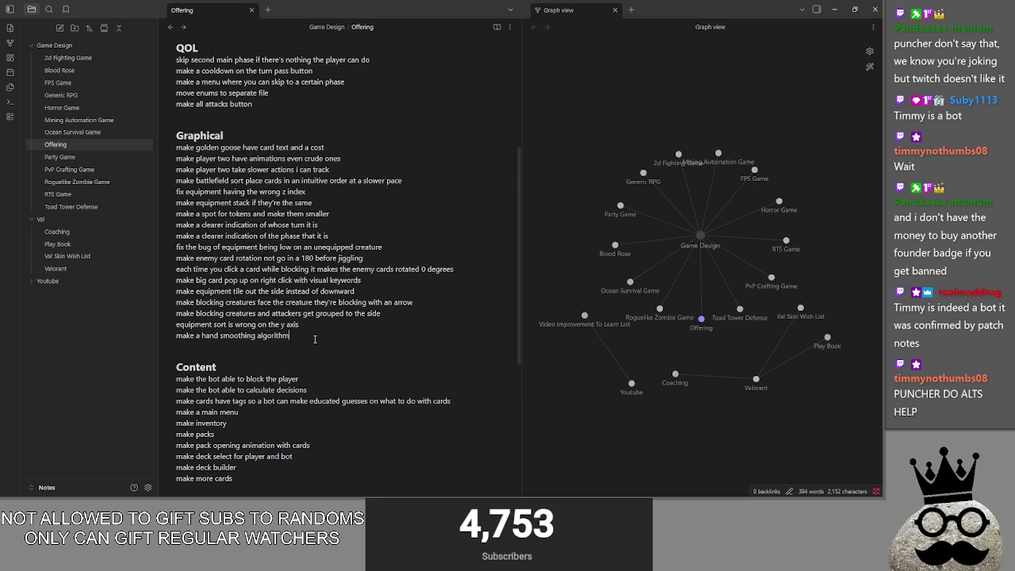
pyautogui.hotkey('shift', 'Up')
pyautogui.hotkey('shift', 'Up')
pyautogui.hotkey('shift', 'Up')
pyautogui.hotkey('shift', 'Up')
pyautogui.hotkey('shift', 'Up')
pyautogui.hotkey('shift', 'Up')
pyautogui.click(322, 337)
pyautogui.moveTo(321, 336); pyautogui.dragTo(267, 129)
pyautogui.click(267, 130)
pyautogui.click(294, 359)
pyautogui.scroll(3, 298, 94)
pyautogui.click(259, 92)
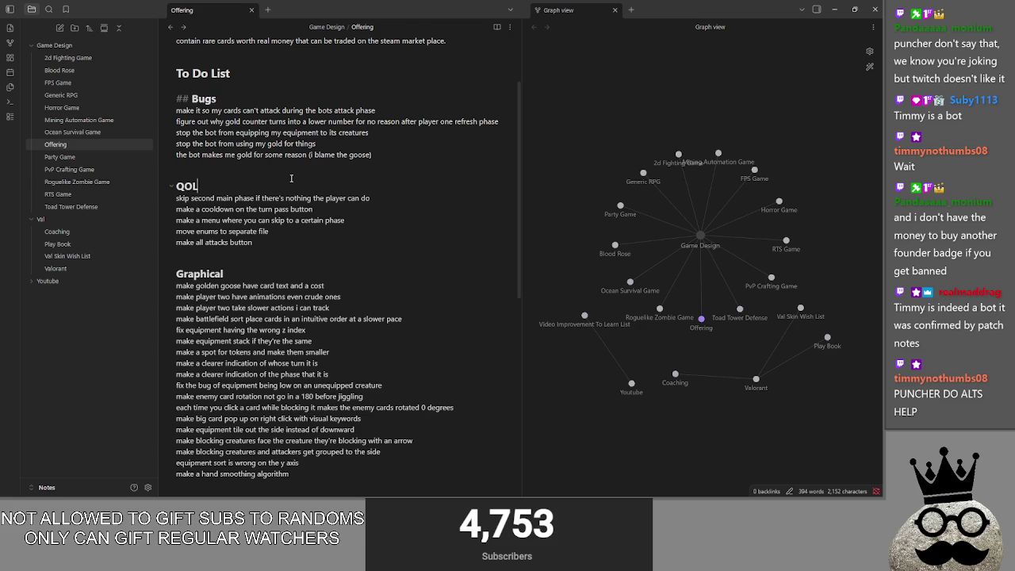
pyautogui.scroll(-3, 283, 252)
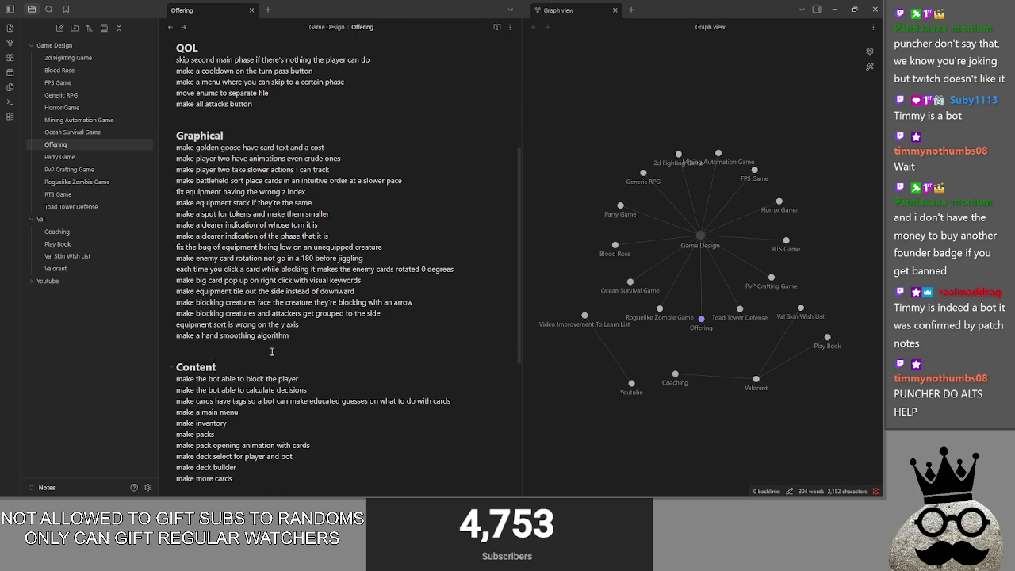
pyautogui.press('Down')
pyautogui.press('Down')
pyautogui.press('Down')
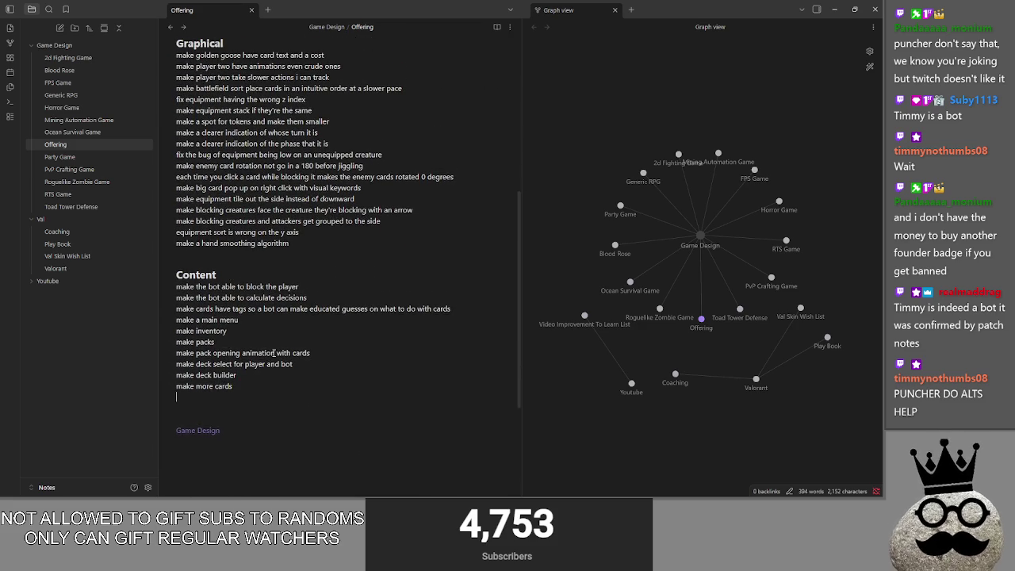
pyautogui.scroll(1, 268, 350)
pyautogui.click(228, 379)
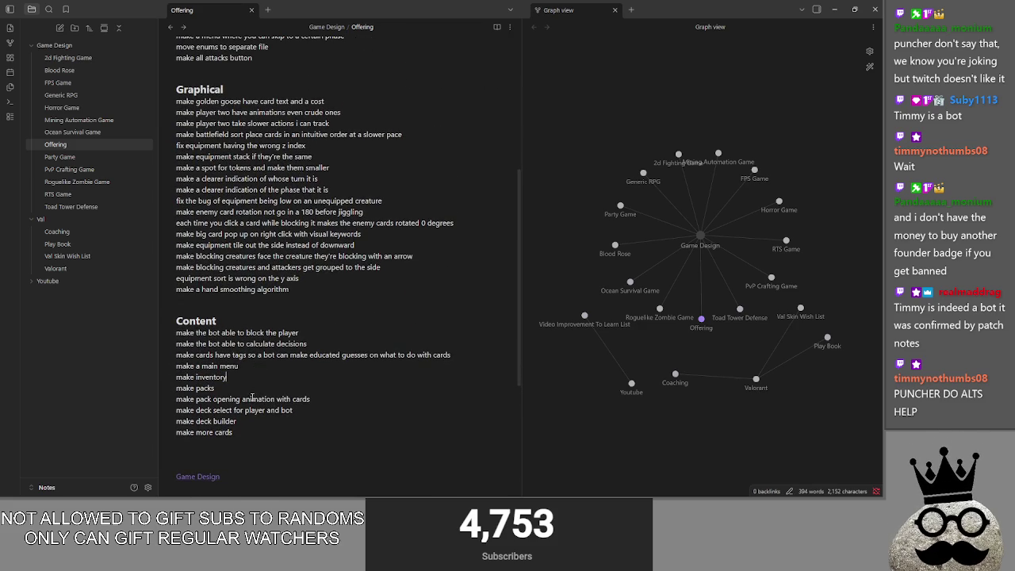
pyautogui.moveTo(271, 432); pyautogui.dragTo(131, 332)
pyautogui.click(281, 437)
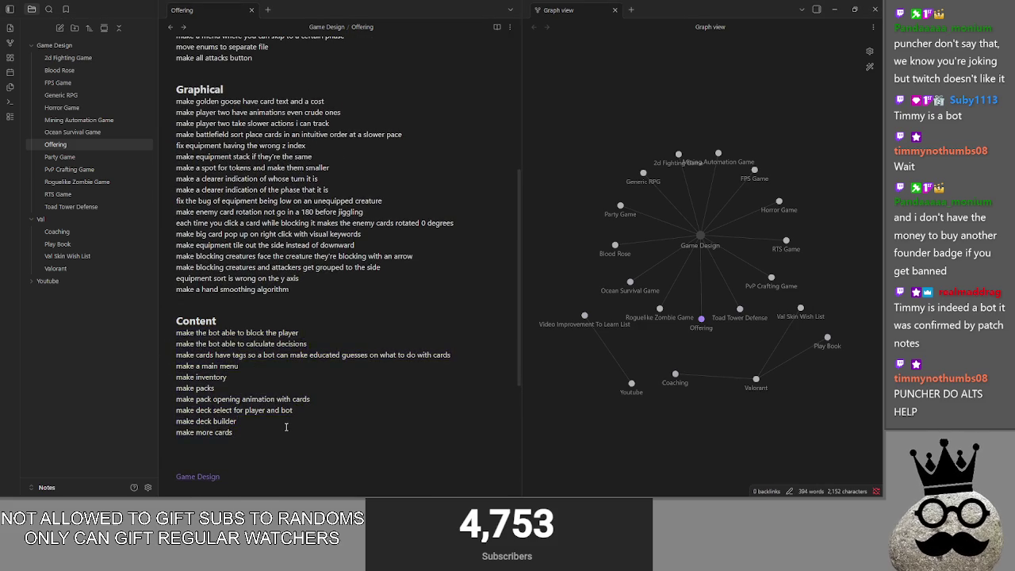
pyautogui.hotkey('alt', 'Tab')
pyautogui.click(426, 151)
pyautogui.hotkey('alt', 'Tab')
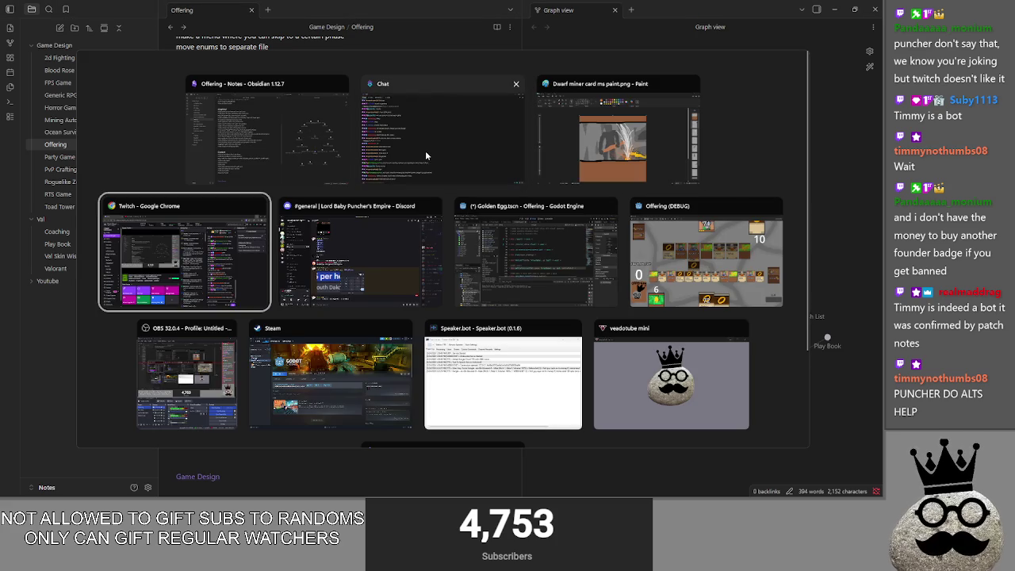
# Switch to Godot's main.gd script and relaunch the Offering game with F5 for a fresh playtest
pyautogui.click(450, 261)
pyautogui.hotkey('alt', 'Tab')
pyautogui.press('Tab')
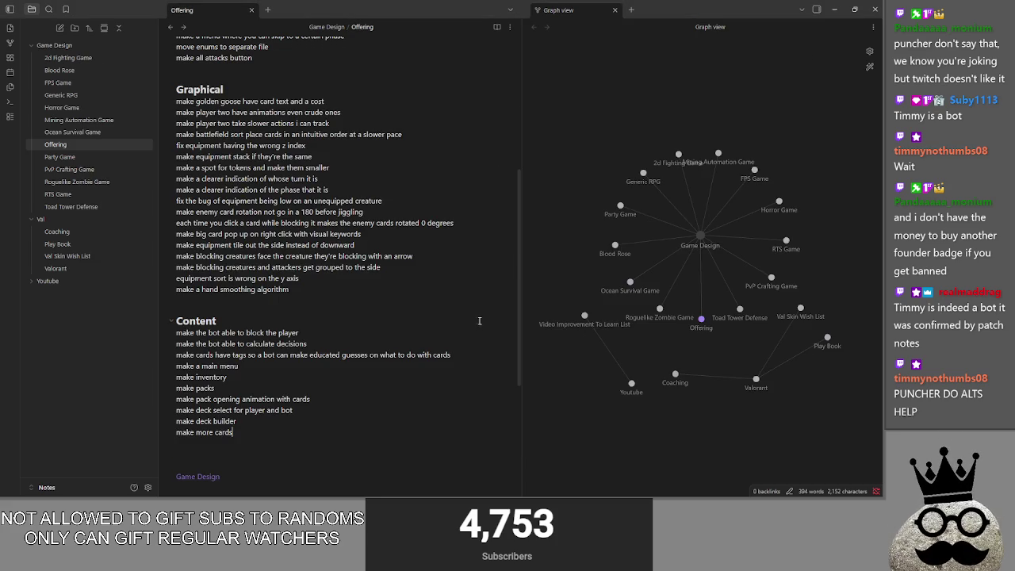
pyautogui.hotkey('alt', 'Tab')
pyautogui.click(309, 145)
pyautogui.hotkey('alt', 'Tab')
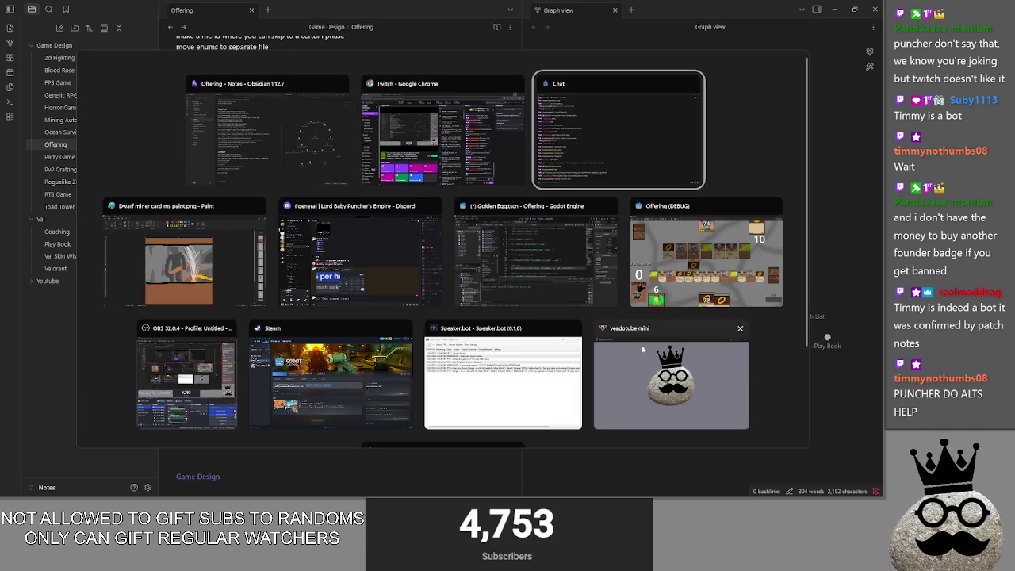
pyautogui.click(664, 281)
pyautogui.hotkey('alt', 'Tab')
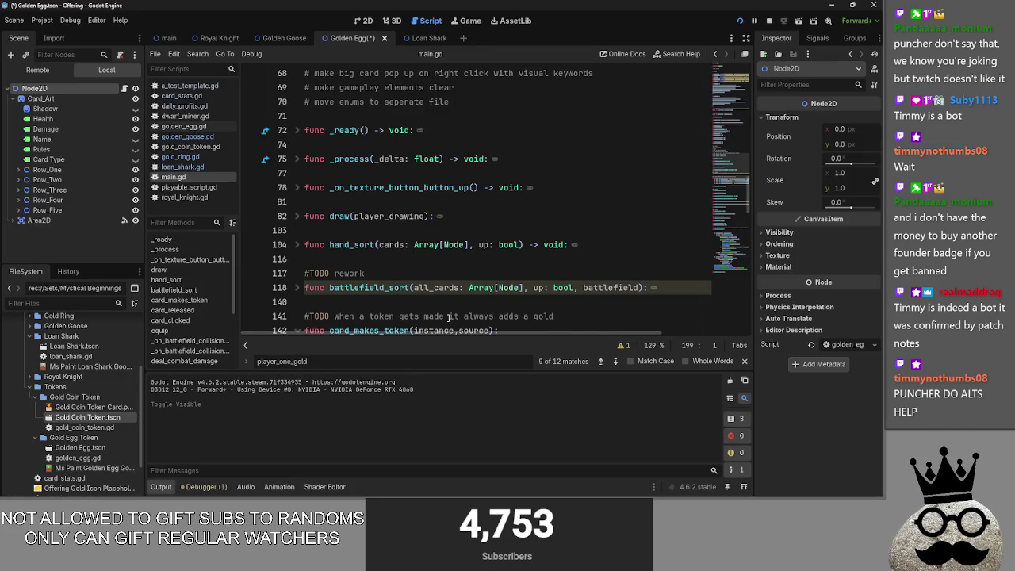
pyautogui.scroll(-2, 606, 265)
pyautogui.hotkey('alt', 'Tab')
pyautogui.hotkey('alt', 'Tab')
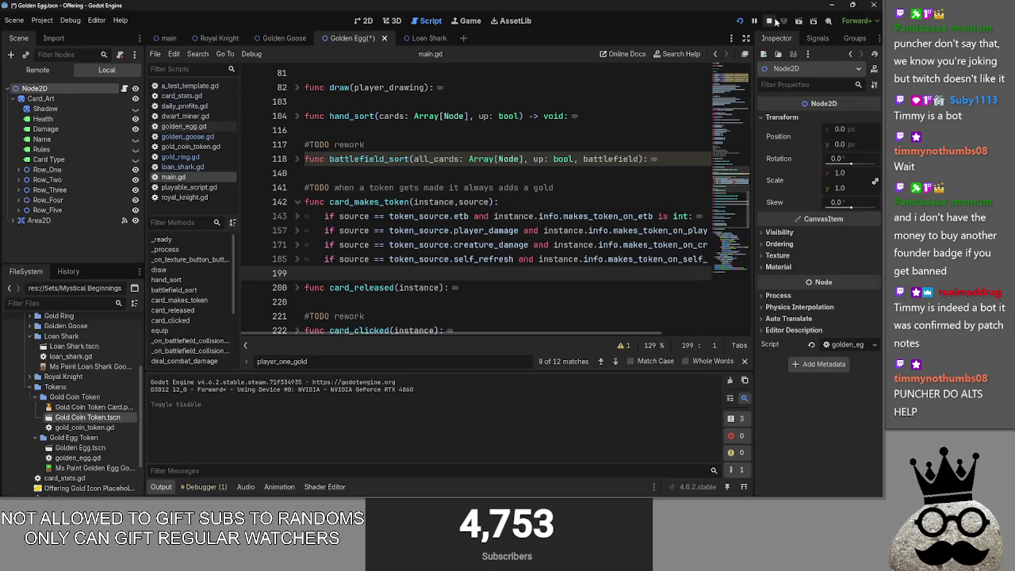
pyautogui.press('F5')
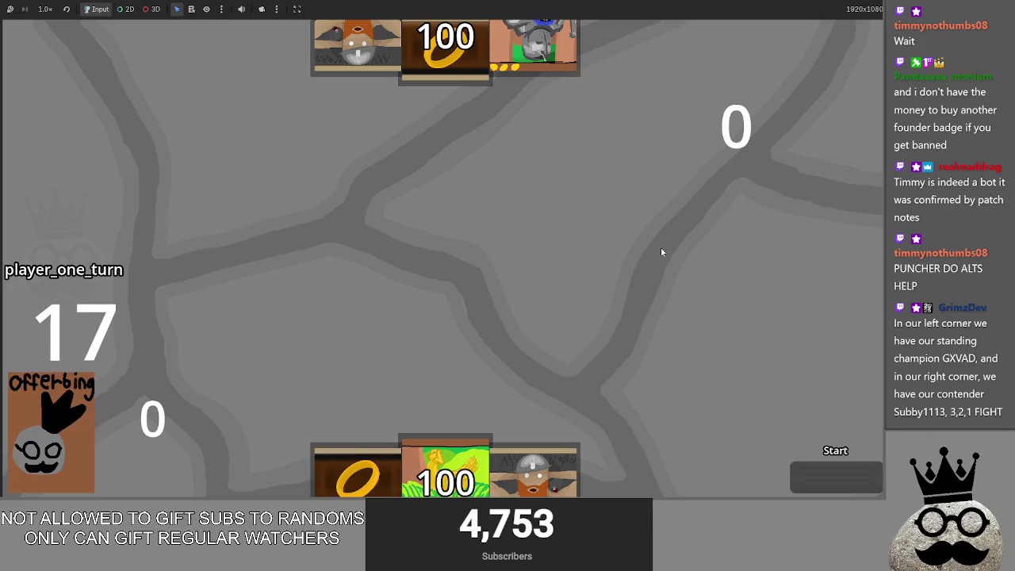
# Play a ring card, then pass through both players' phases back to player one
pyautogui.click(362, 485)
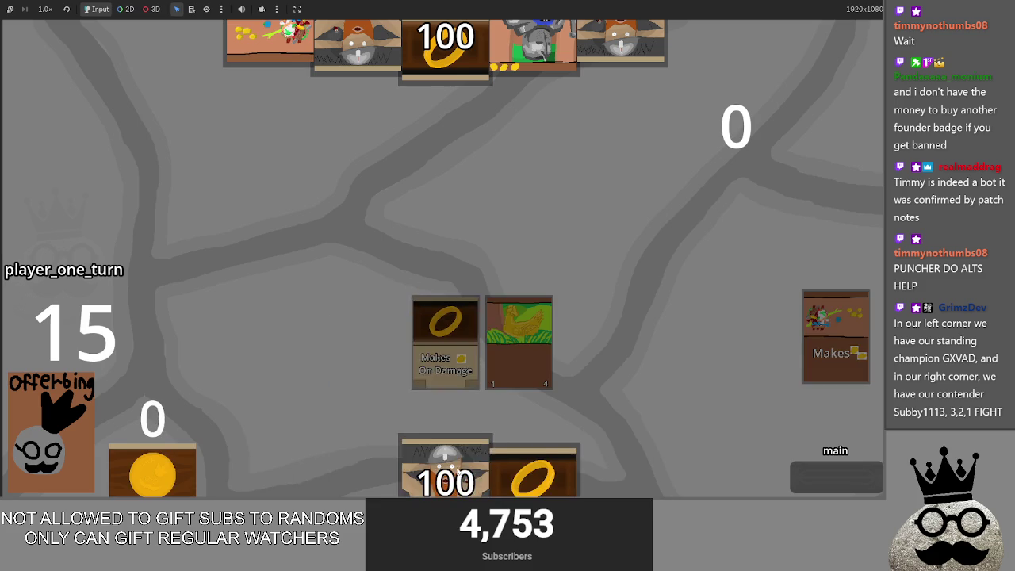
pyautogui.click(809, 478)
pyautogui.click(809, 477)
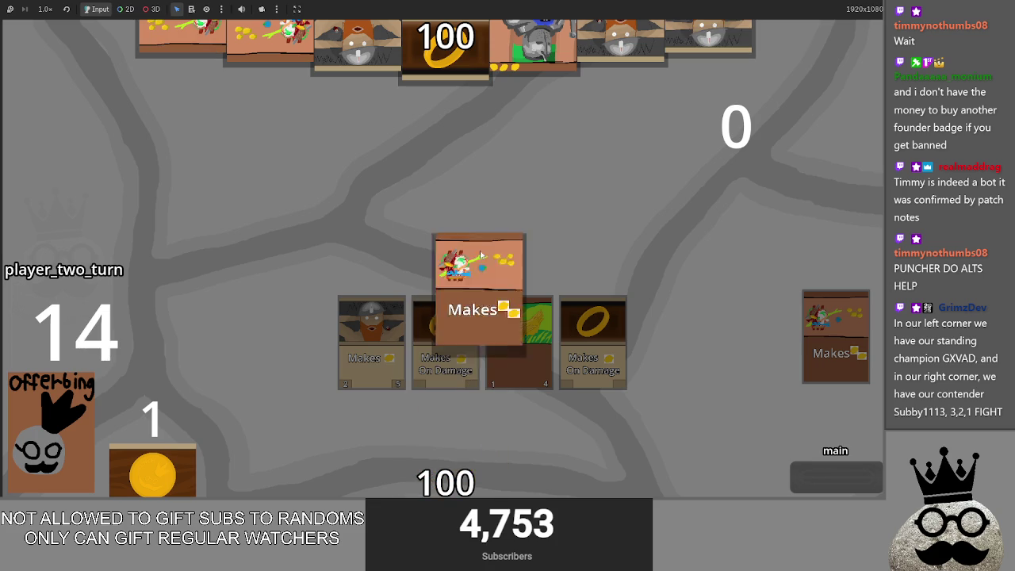
pyautogui.click(805, 471)
pyautogui.click(804, 470)
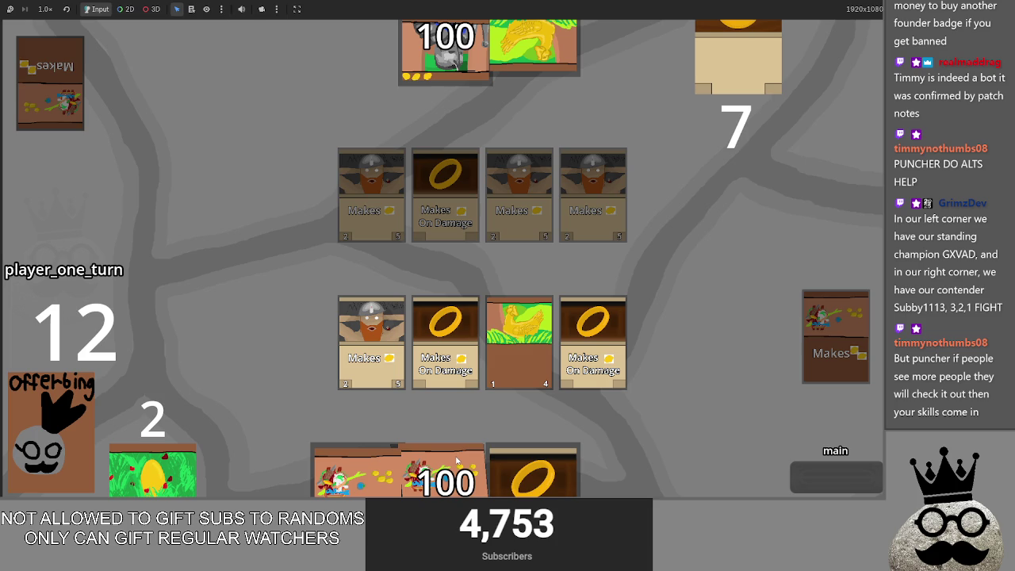
# Place the second ring, equip both rings to the dwarf, and attack, dropping the opponent to 97
pyautogui.moveTo(434, 432); pyautogui.dragTo(472, 314)
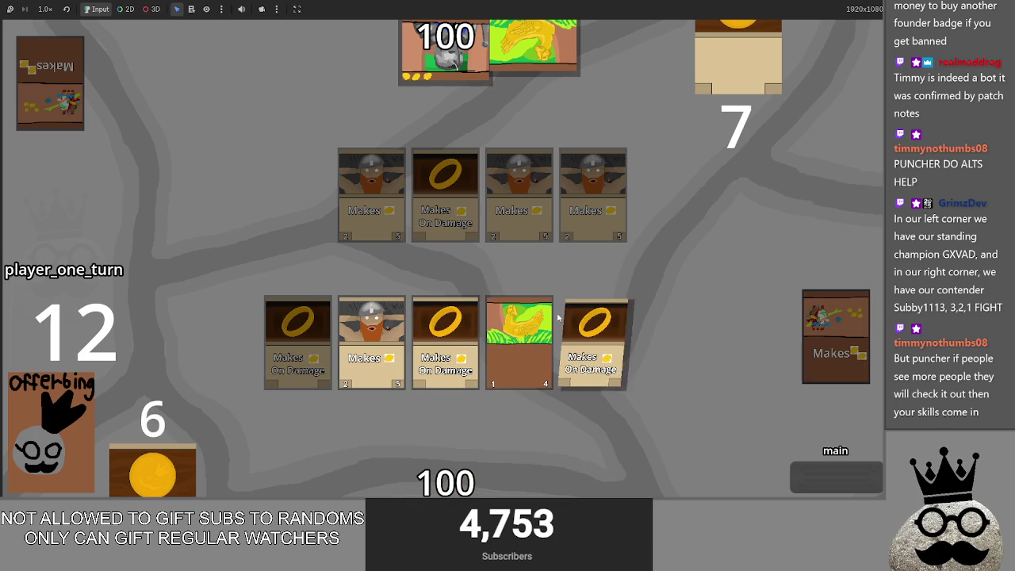
pyautogui.click(583, 310)
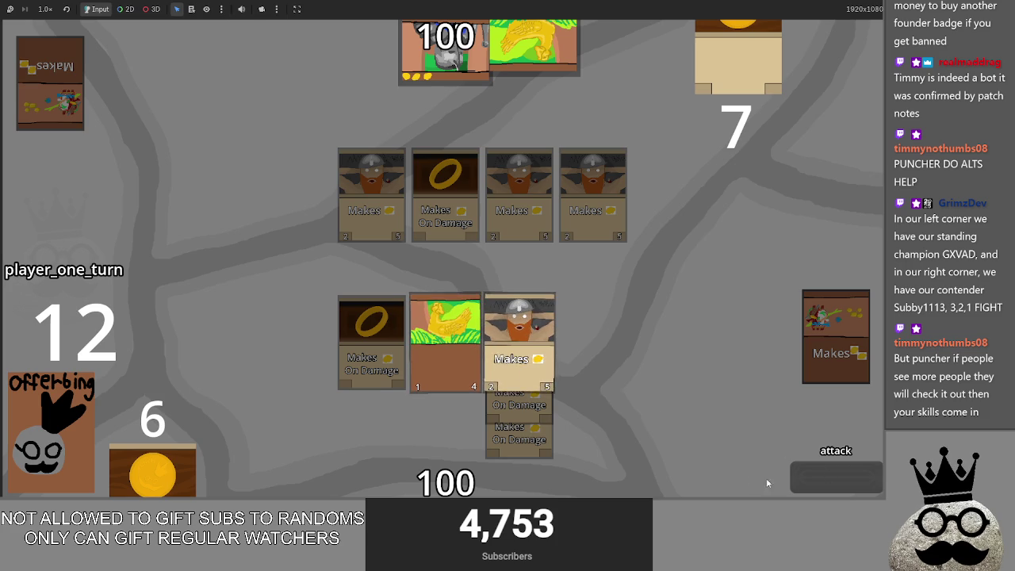
pyautogui.click(812, 487)
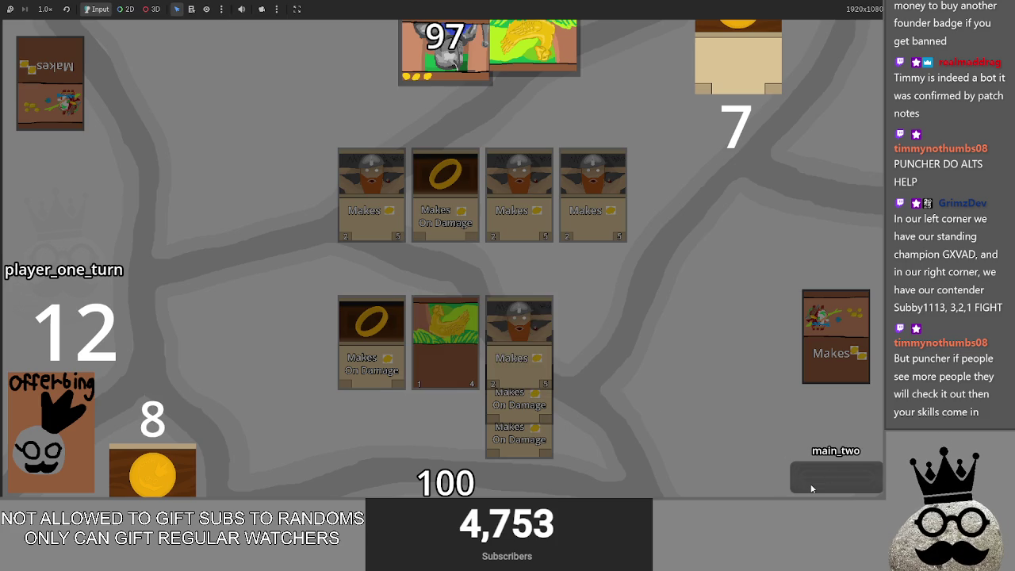
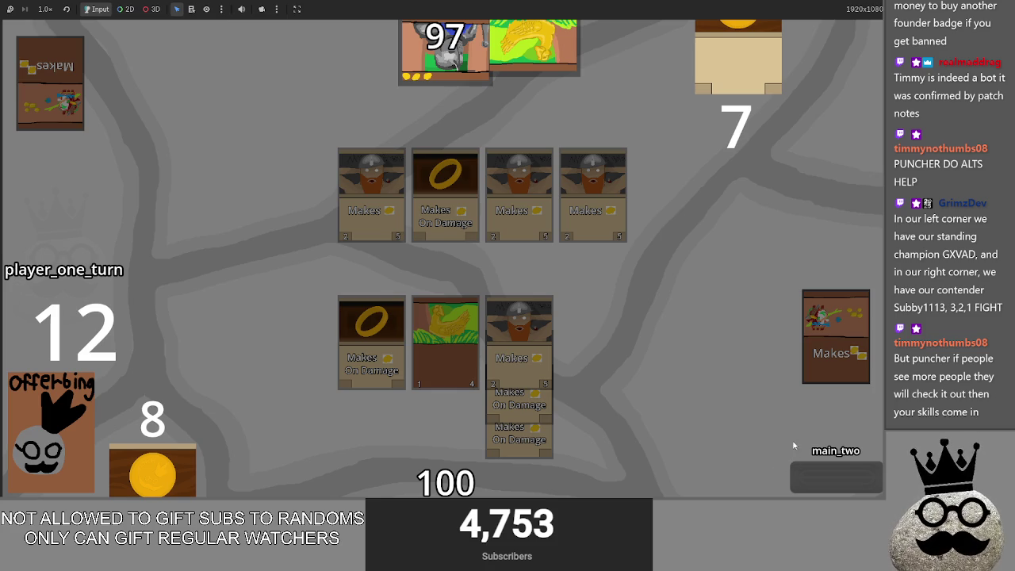
# Step player two's turn through draw, attack and main_two, back to player one
pyautogui.click(843, 476)
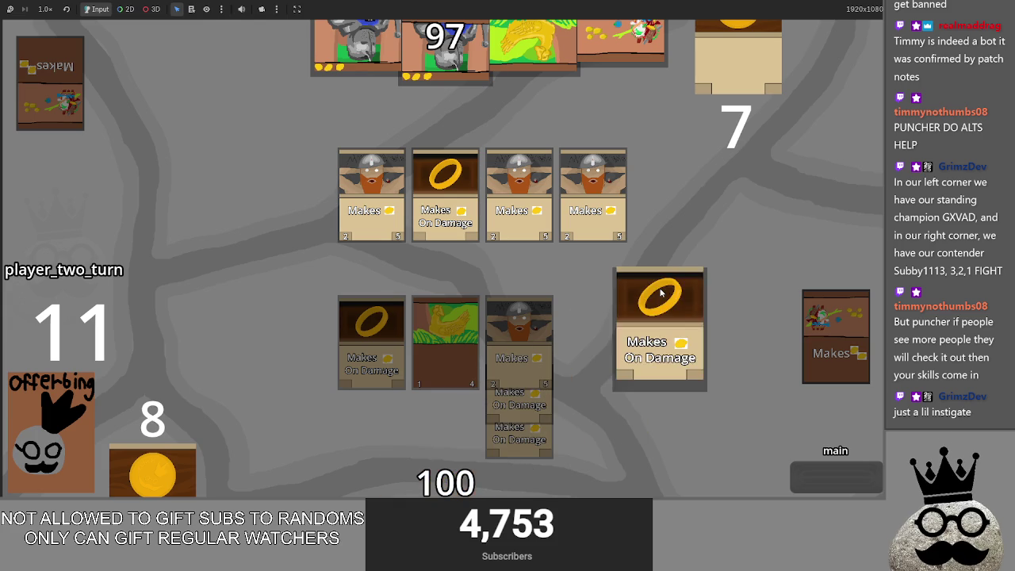
pyautogui.click(819, 474)
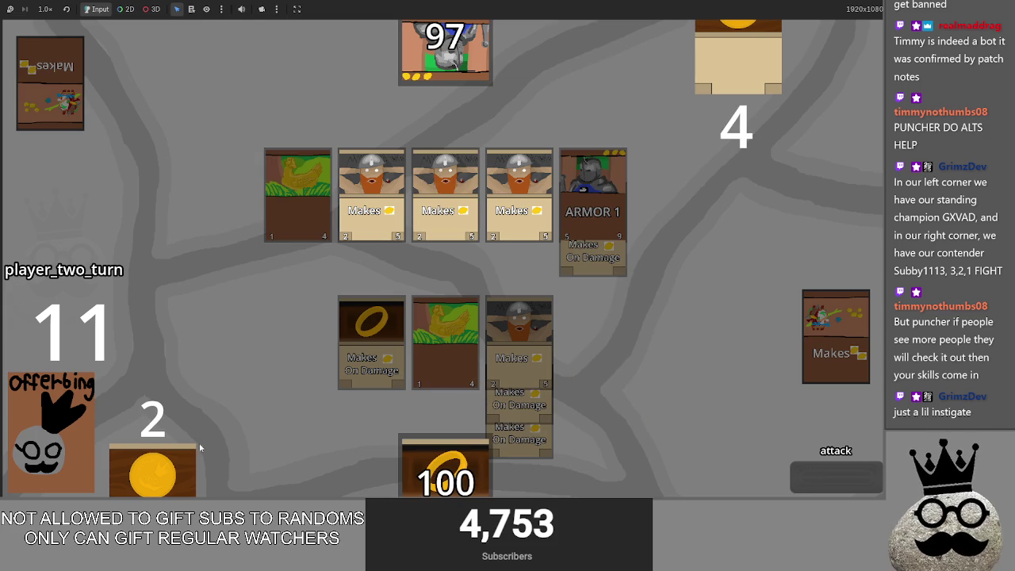
pyautogui.click(801, 476)
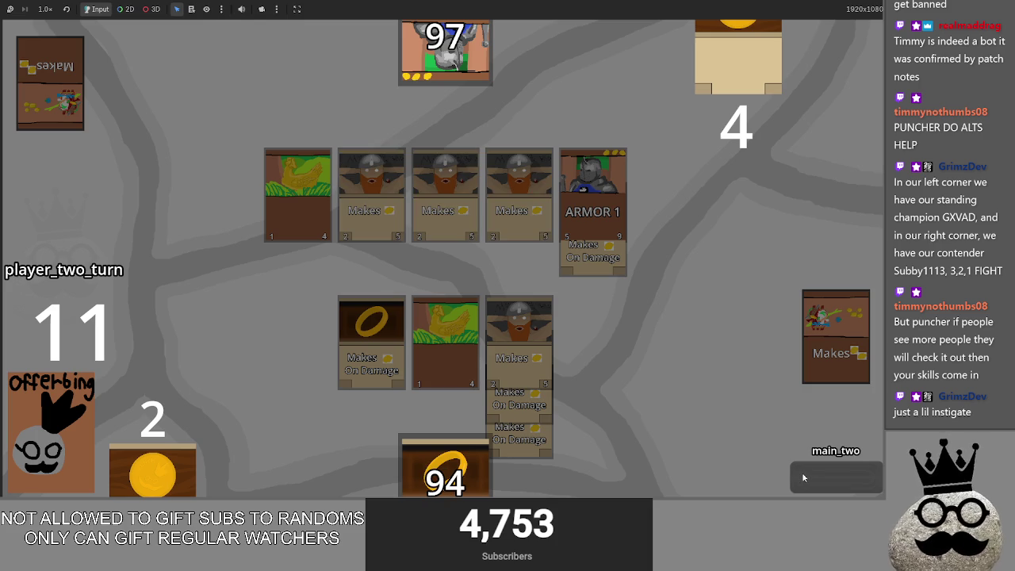
pyautogui.click(803, 477)
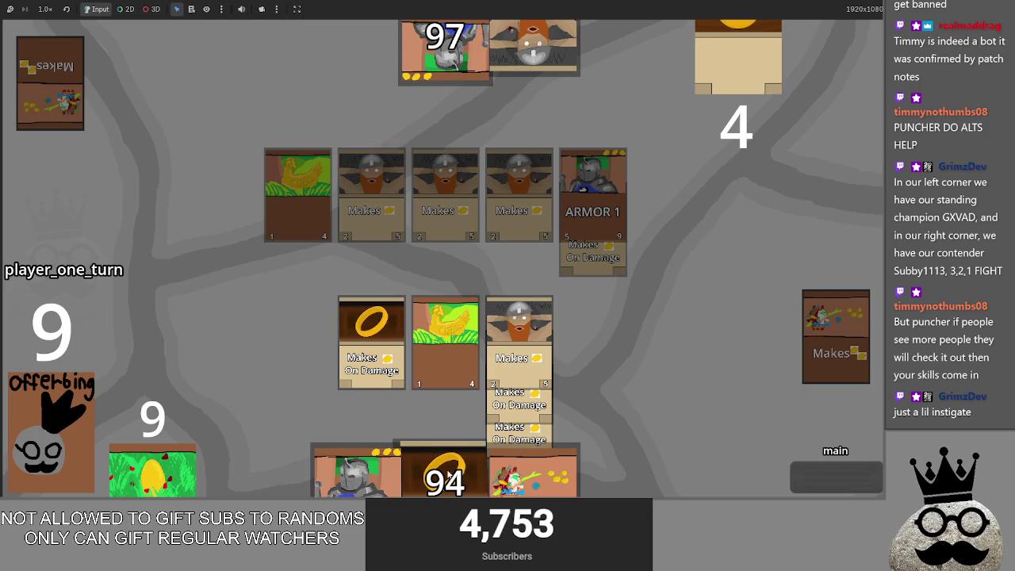
# Play the ring card and place ARMOR 1 at the right end of player one's board
pyautogui.click(449, 474)
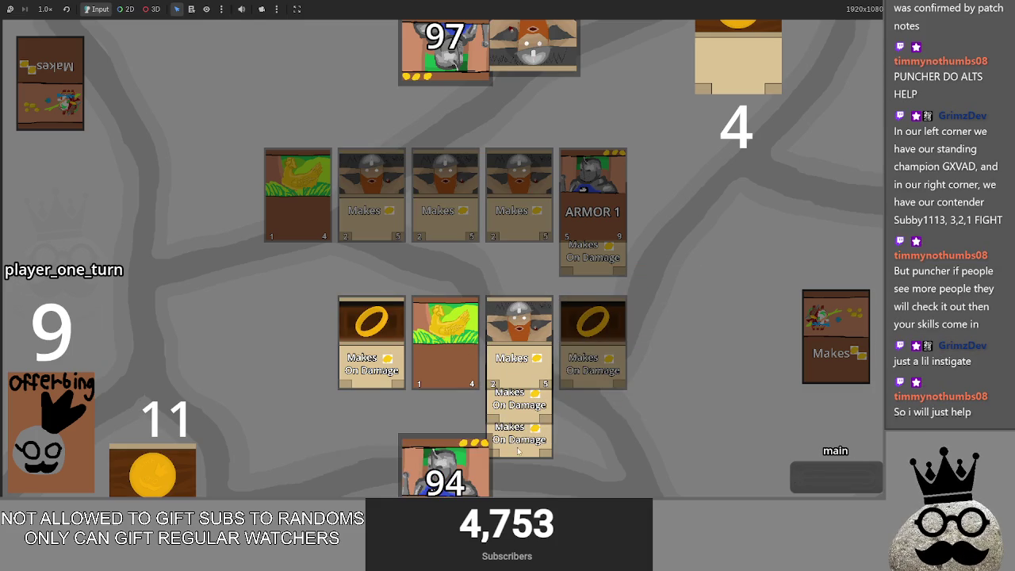
pyautogui.moveTo(472, 464); pyautogui.dragTo(668, 329)
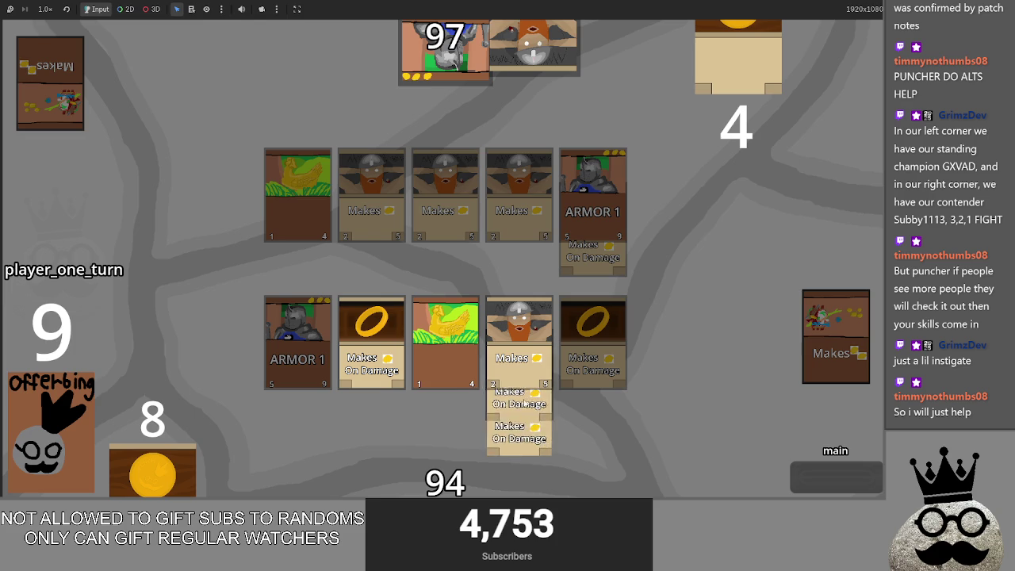
pyautogui.moveTo(291, 339); pyautogui.dragTo(594, 343)
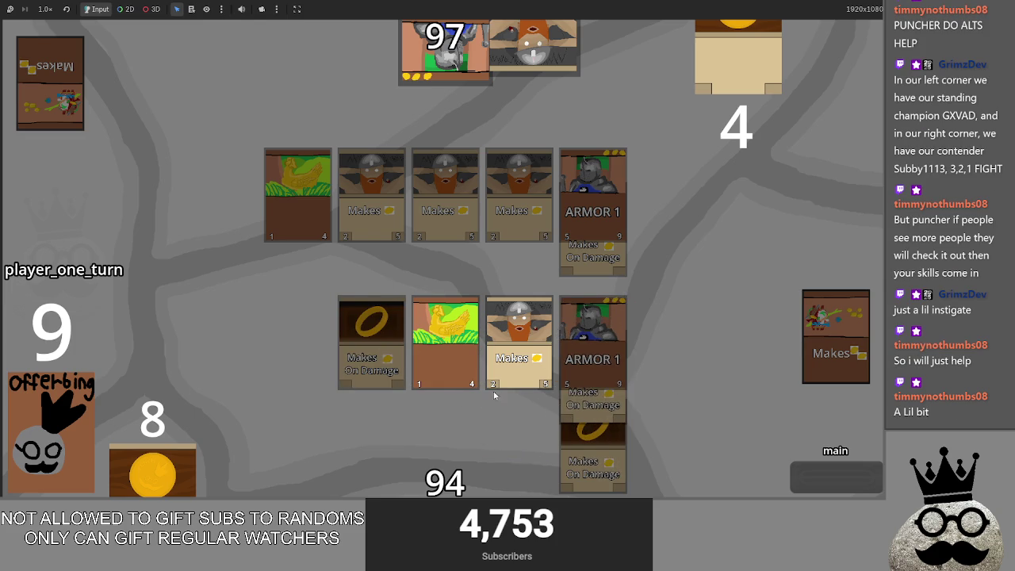
pyautogui.hotkey('alt', 'Tab')
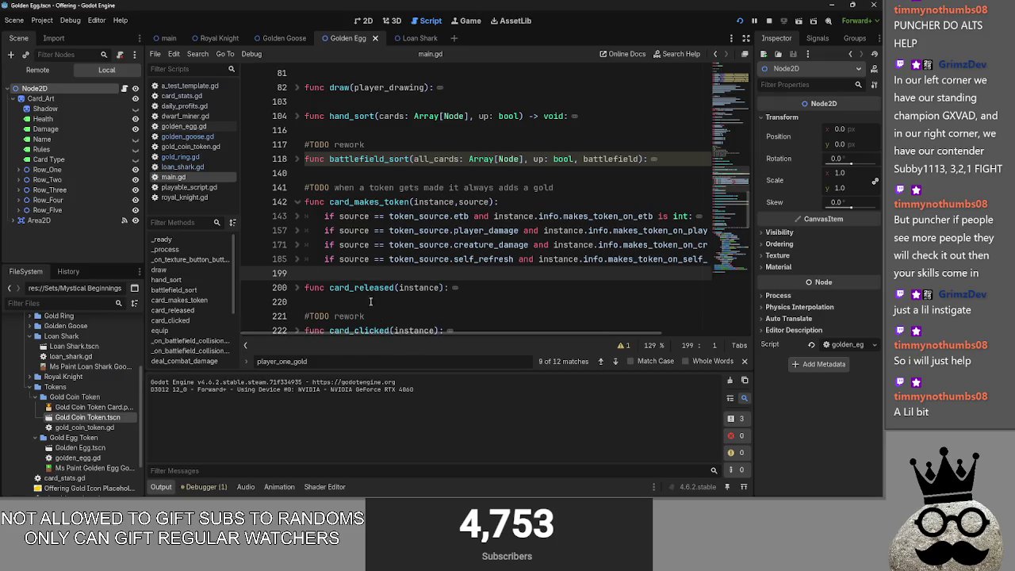
pyautogui.hotkey('alt', 'Tab')
pyautogui.hotkey('alt', 'Tab')
pyautogui.hotkey('alt', 'Tab')
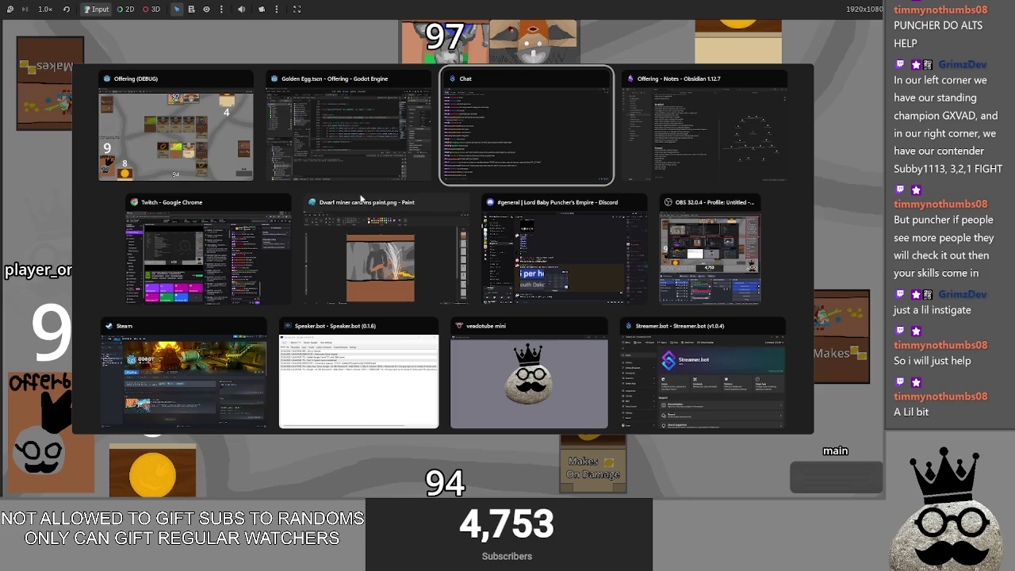
pyautogui.click(198, 128)
pyautogui.hotkey('alt', 'Tab')
pyautogui.hotkey('alt', 'Tab')
pyautogui.hotkey('alt', 'Tab')
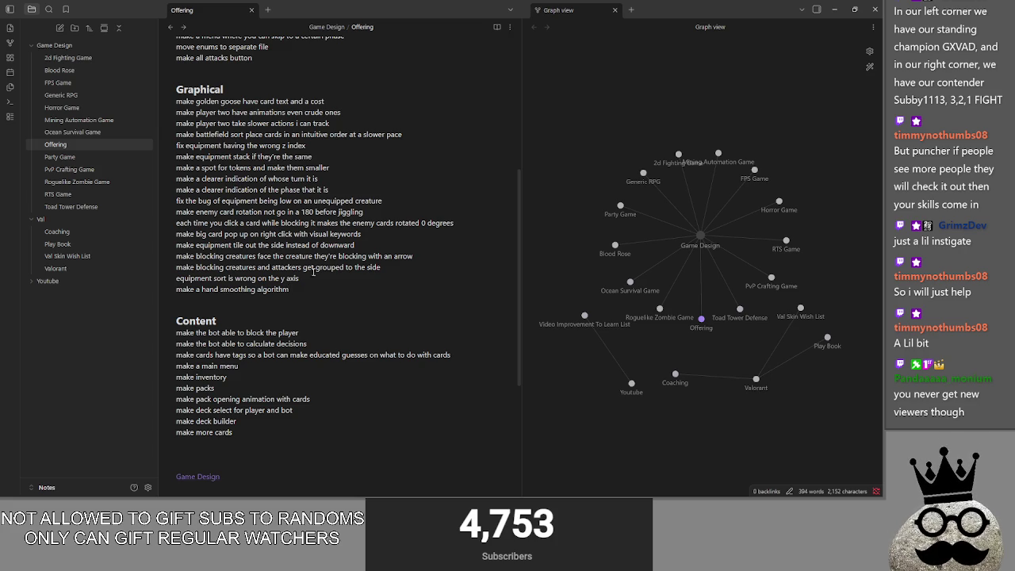
pyautogui.click(421, 256)
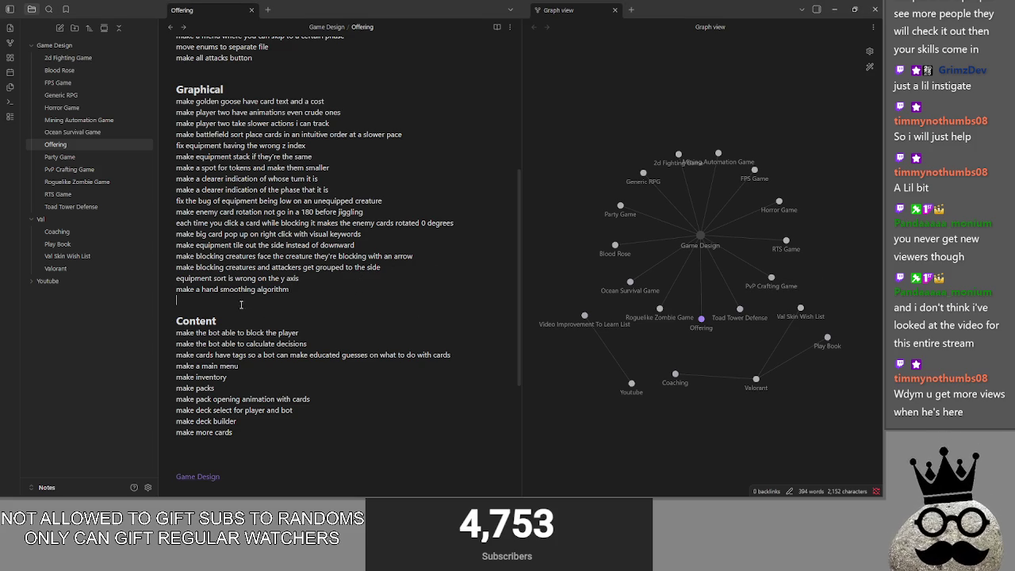
pyautogui.click(271, 437)
pyautogui.click(313, 410)
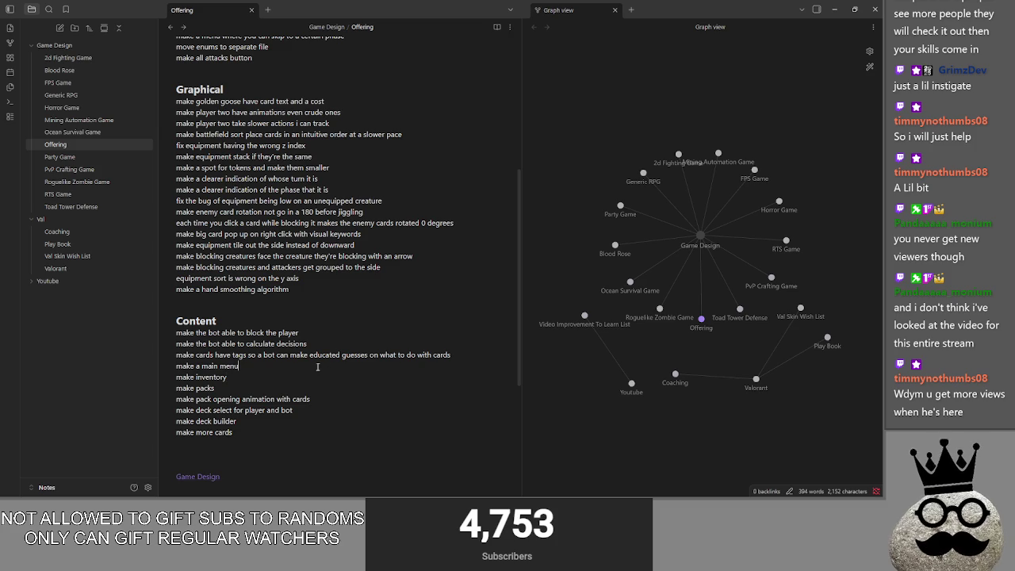
pyautogui.click(476, 355)
pyautogui.press('Up')
pyautogui.press('Up')
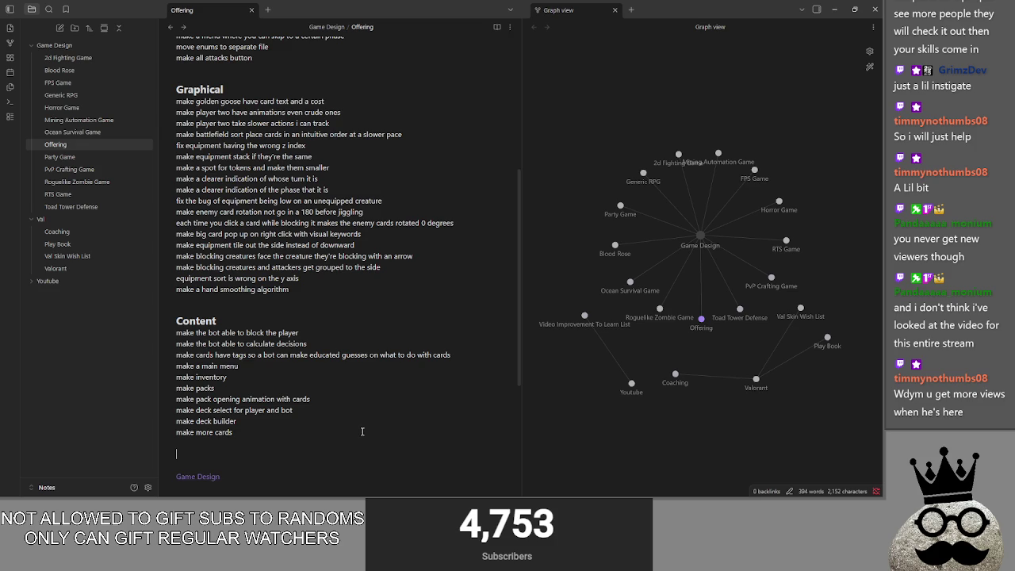
pyautogui.scroll(5, 366, 432)
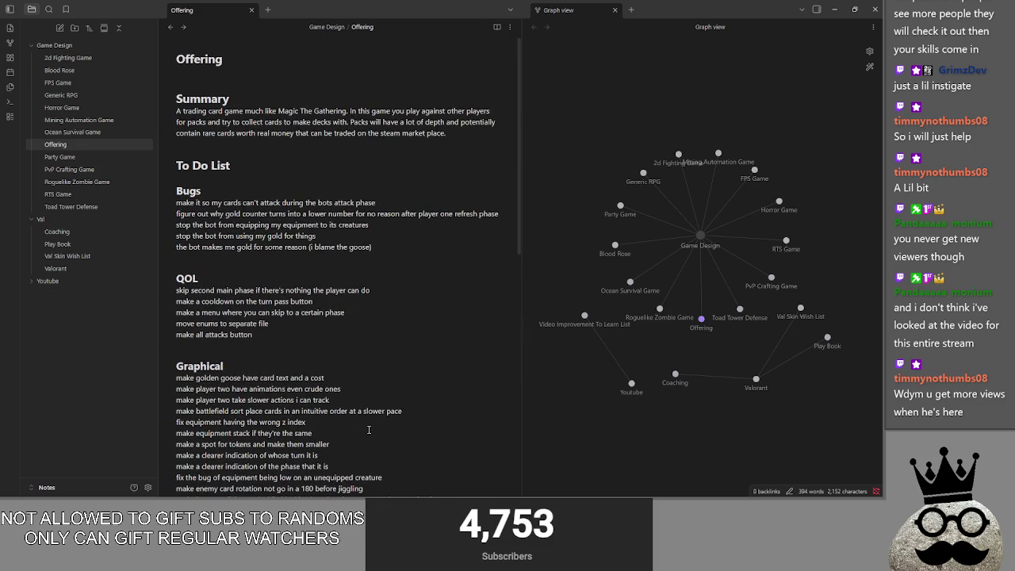
pyautogui.click(254, 99)
pyautogui.click(246, 165)
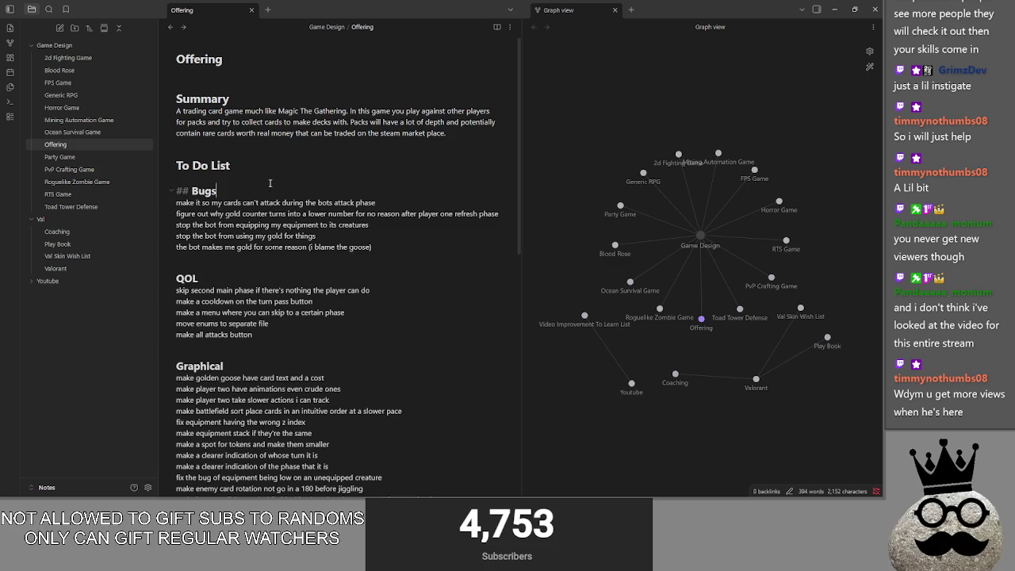
pyautogui.scroll(-3, 291, 275)
pyautogui.scroll(-3, 291, 275)
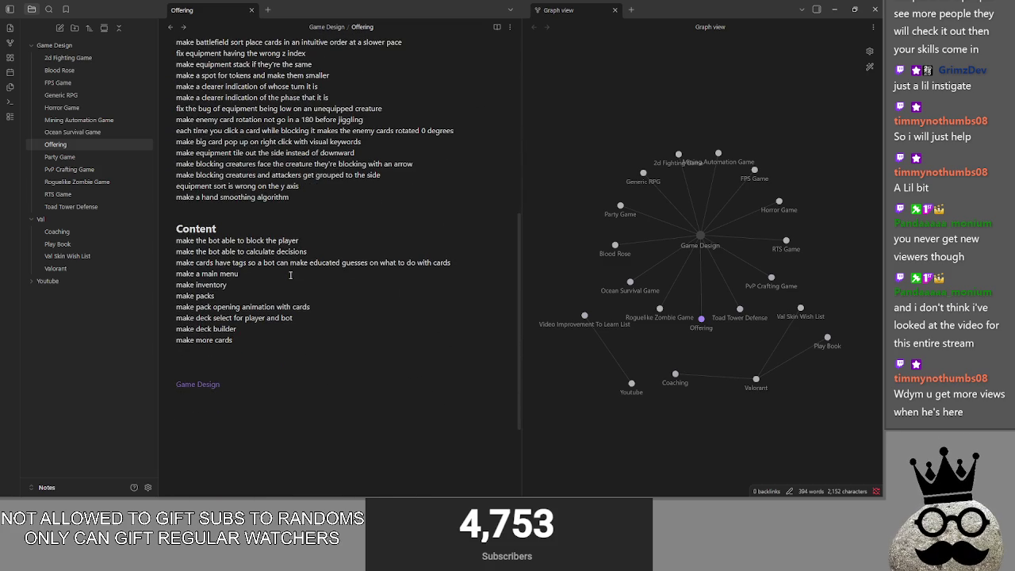
pyautogui.scroll(3, 255, 342)
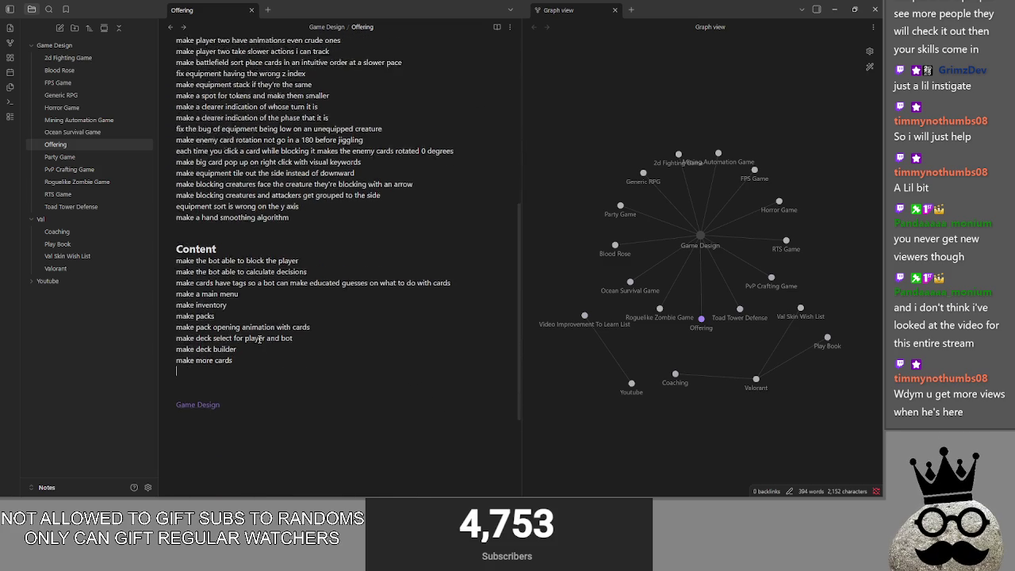
pyautogui.hotkey('alt', 'Tab')
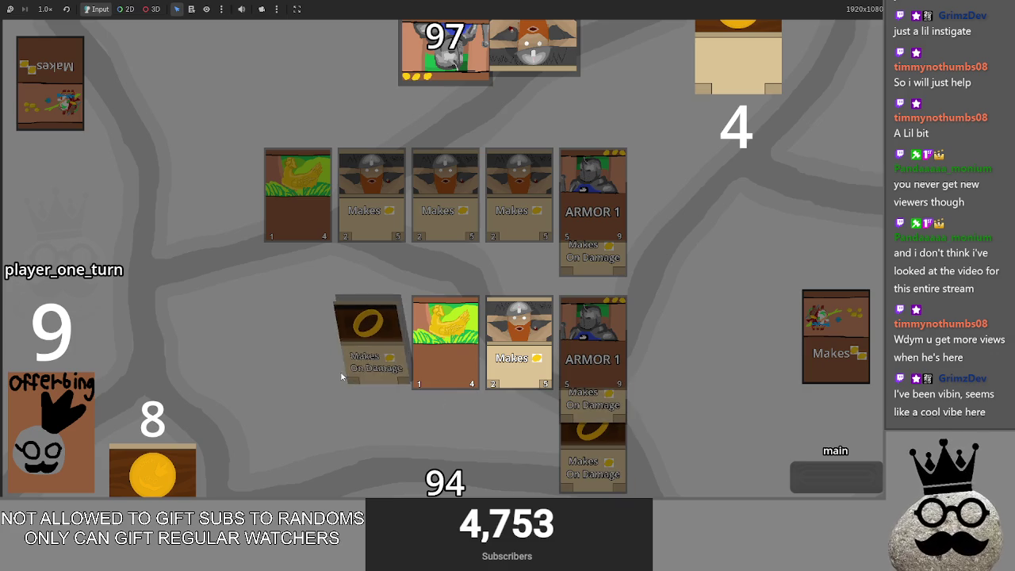
# Attack with player one, then run player two's draw, attack and main_two, leaving health at 86 and 82
pyautogui.click(841, 483)
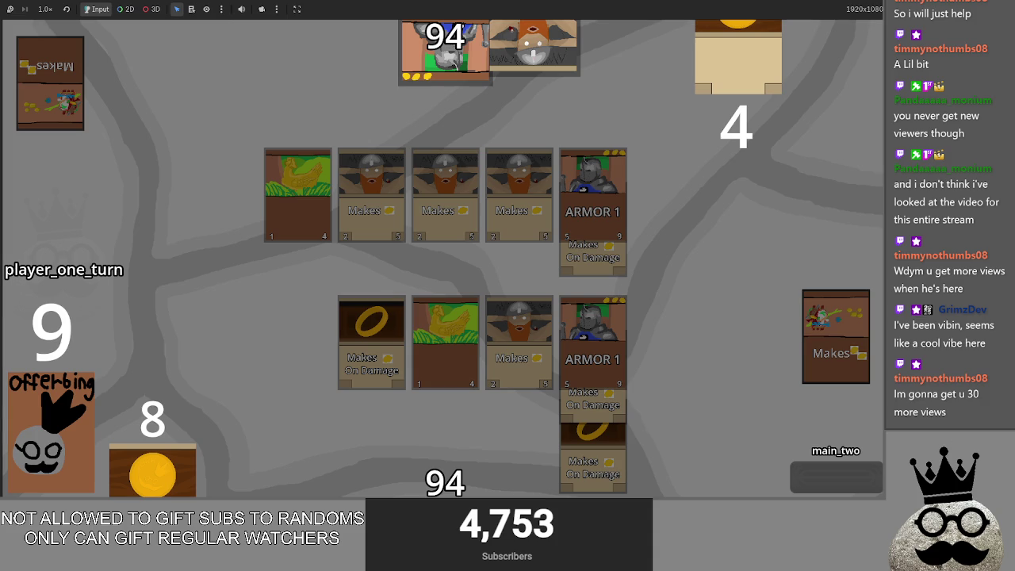
pyautogui.click(799, 478)
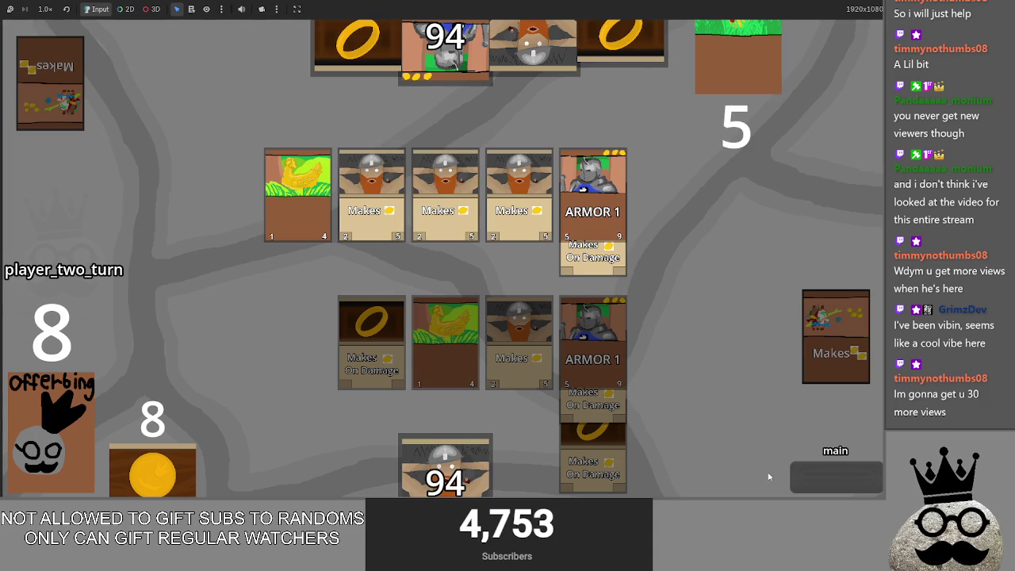
pyautogui.click(820, 479)
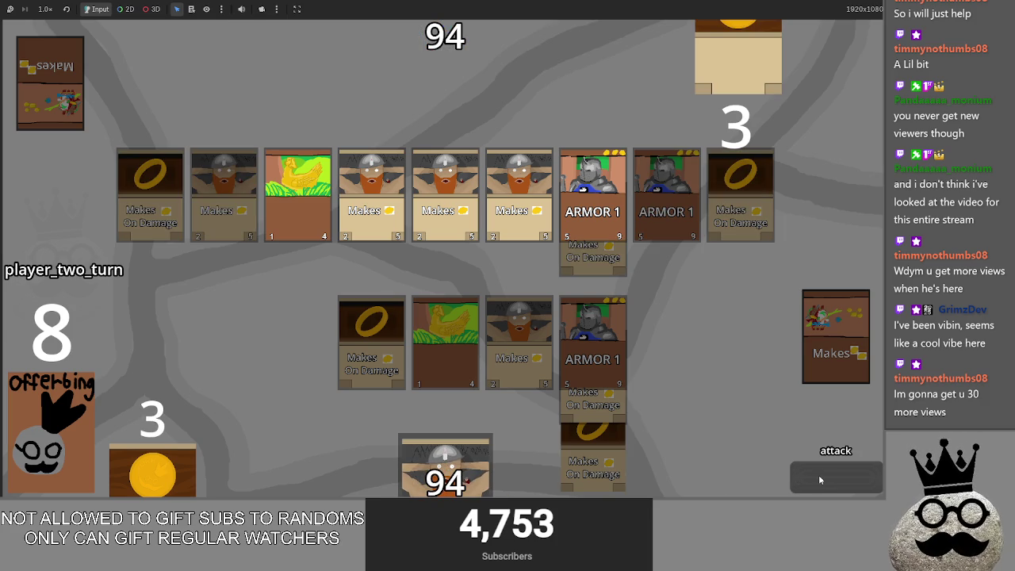
pyautogui.click(820, 478)
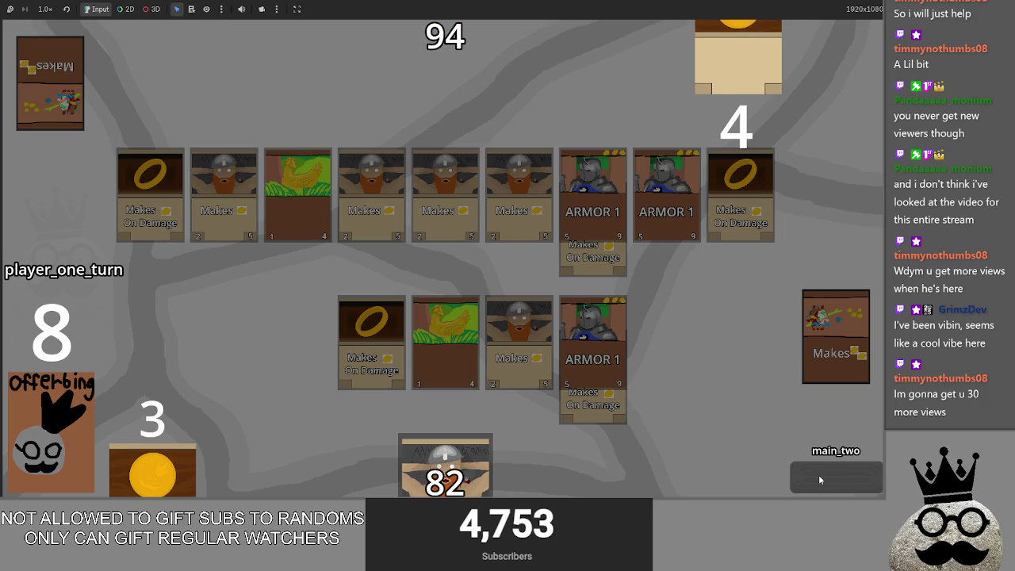
pyautogui.click(819, 478)
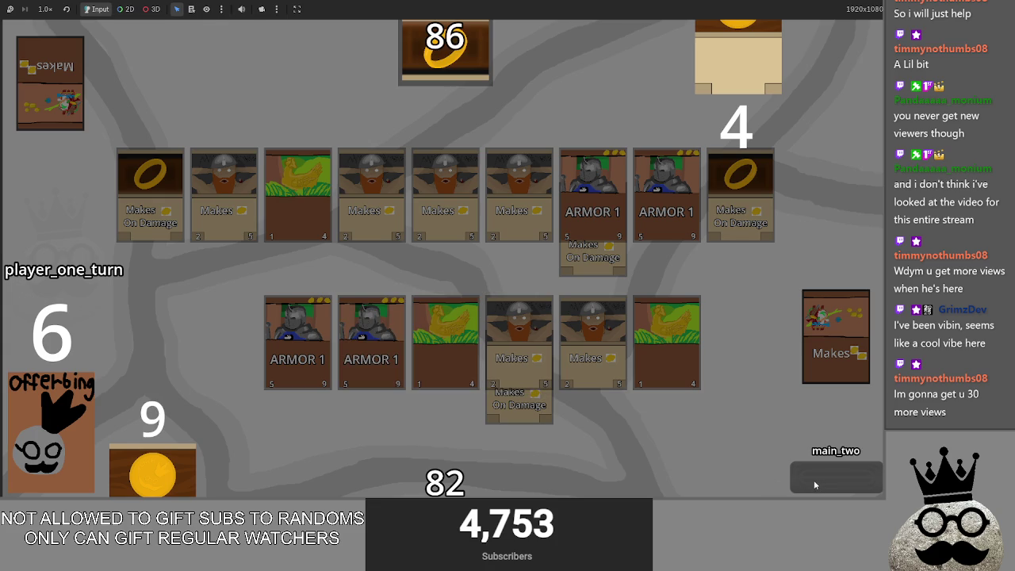
# Glance at the Obsidian to-do note, then end the turn so player two attacks, dropping bottom health to 63
pyautogui.hotkey('alt', 'Tab')
pyautogui.hotkey('alt', 'Tab')
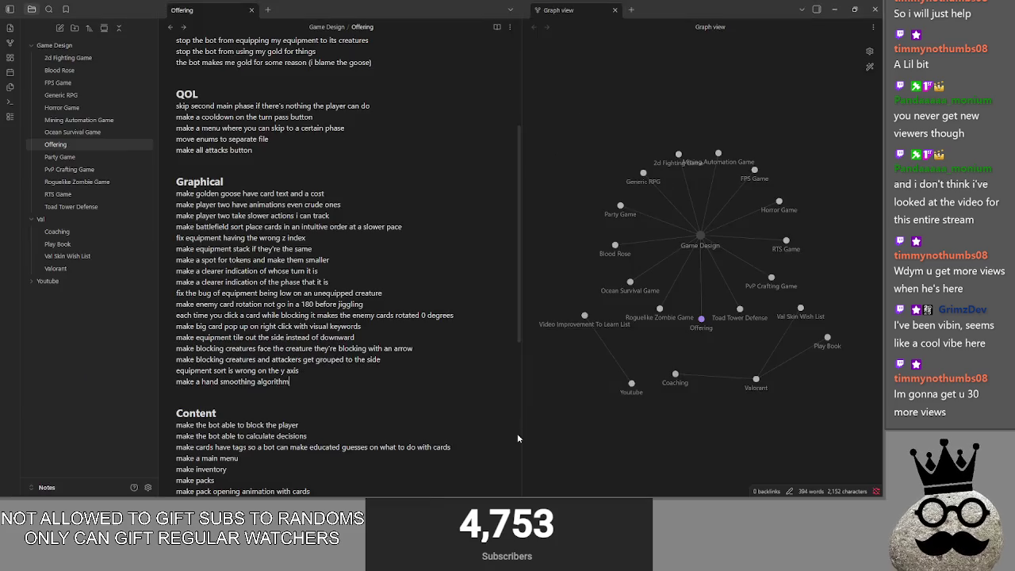
pyautogui.hotkey('alt', 'Tab')
pyautogui.click(831, 476)
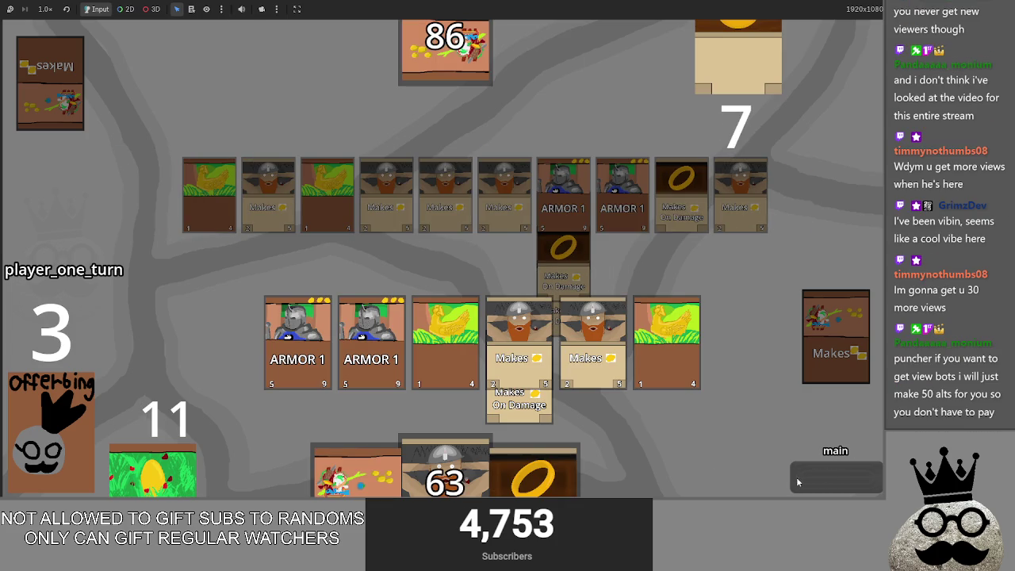
# Play the dwarf Makes, ring and remaining hand cards, attack the opponent down to 71, and end the turn
pyautogui.click(445, 464)
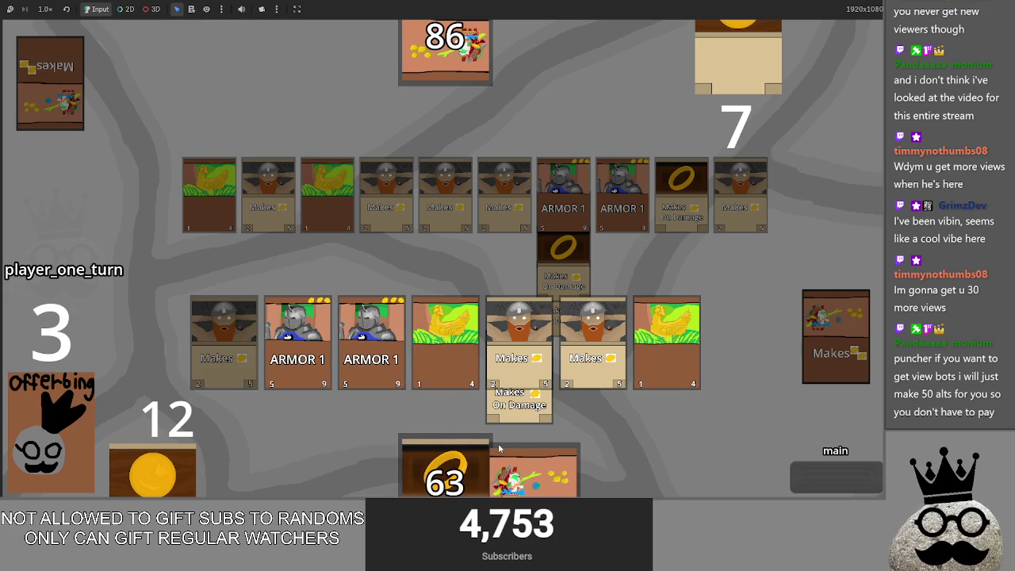
pyautogui.click(468, 455)
pyautogui.click(444, 468)
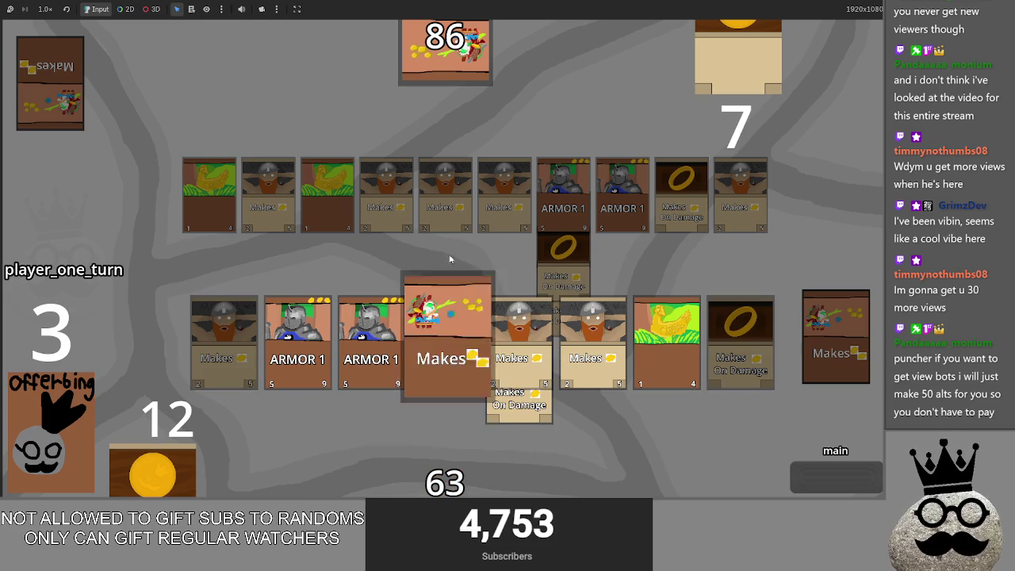
pyautogui.click(826, 481)
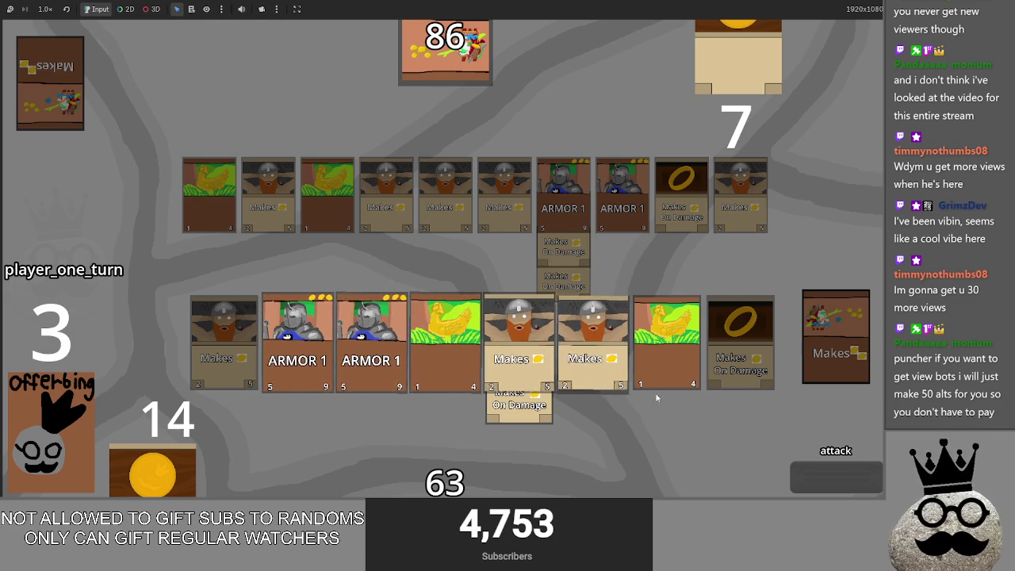
pyautogui.click(807, 479)
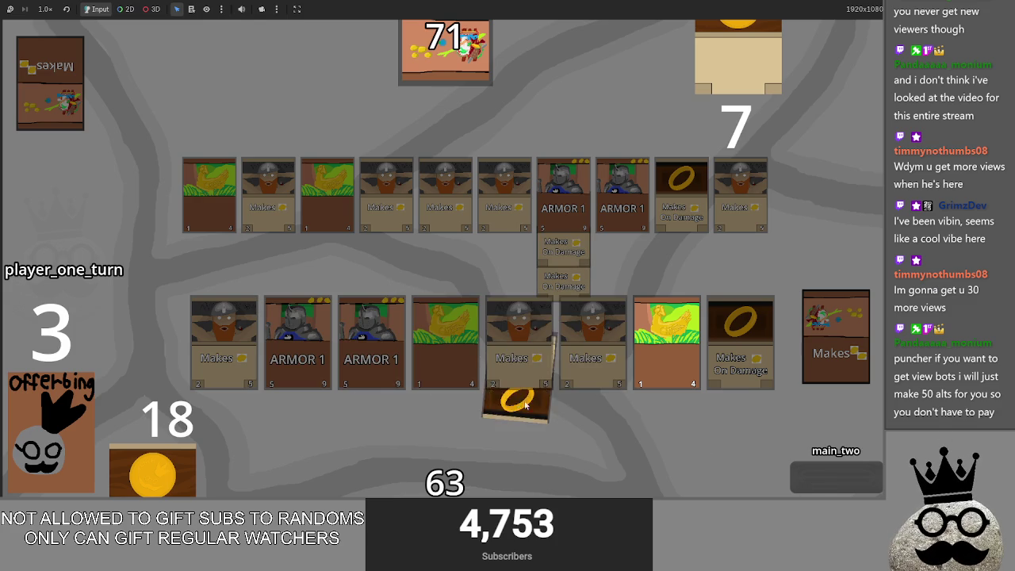
pyautogui.click(849, 487)
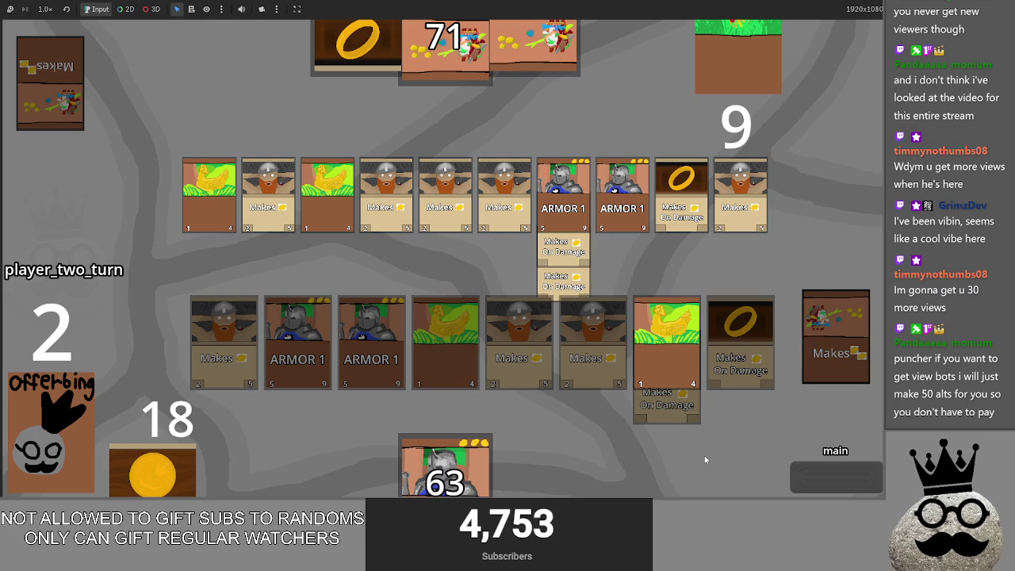
# Step player two's turn through attack and main_two back to player one
pyautogui.click(807, 473)
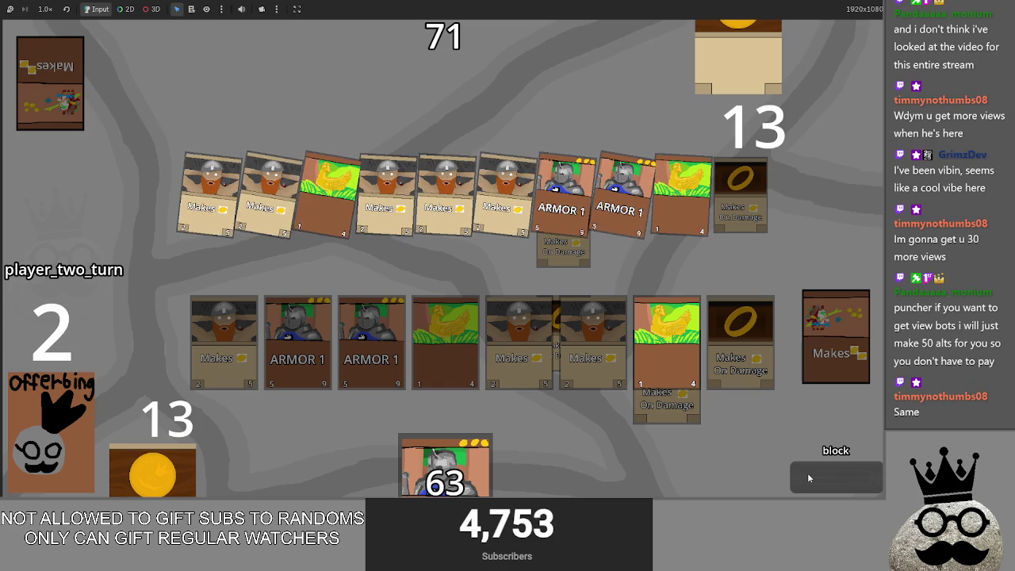
pyautogui.click(808, 476)
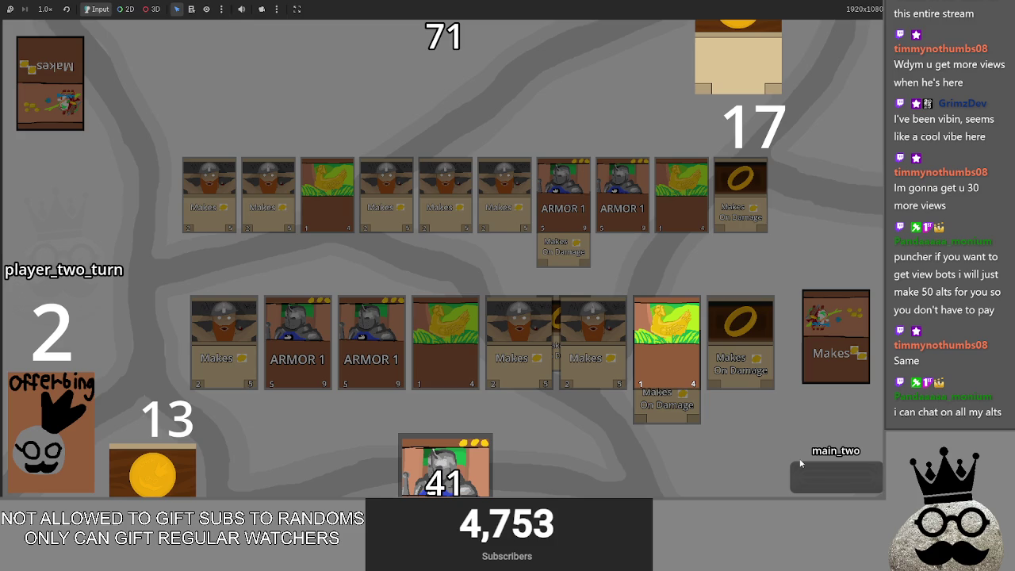
pyautogui.click(809, 477)
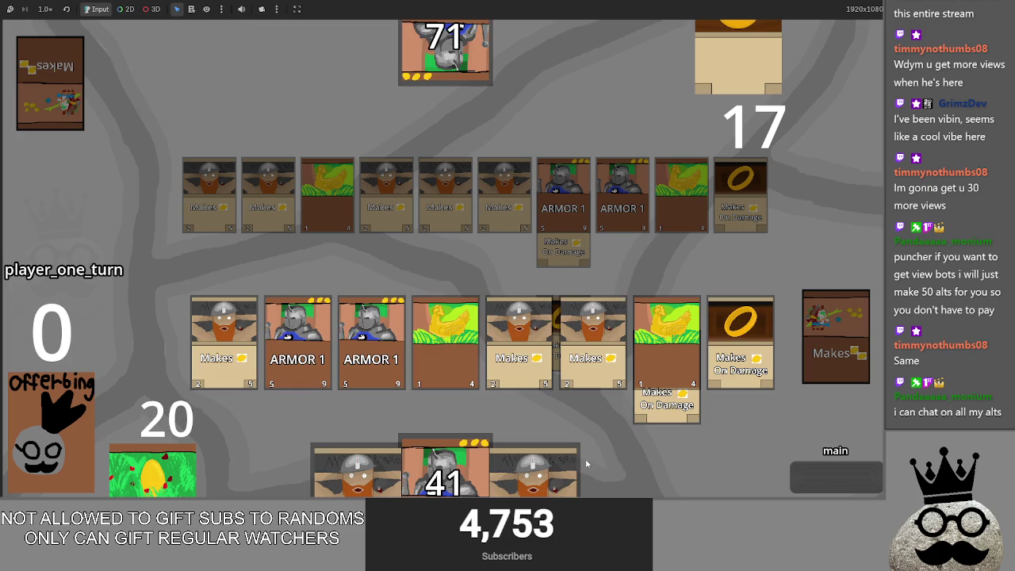
# Deploy a dwarf Makes, ARMOR 1 and another dwarf card, run the phases, and advance player two to main
pyautogui.click(537, 479)
pyautogui.click(472, 478)
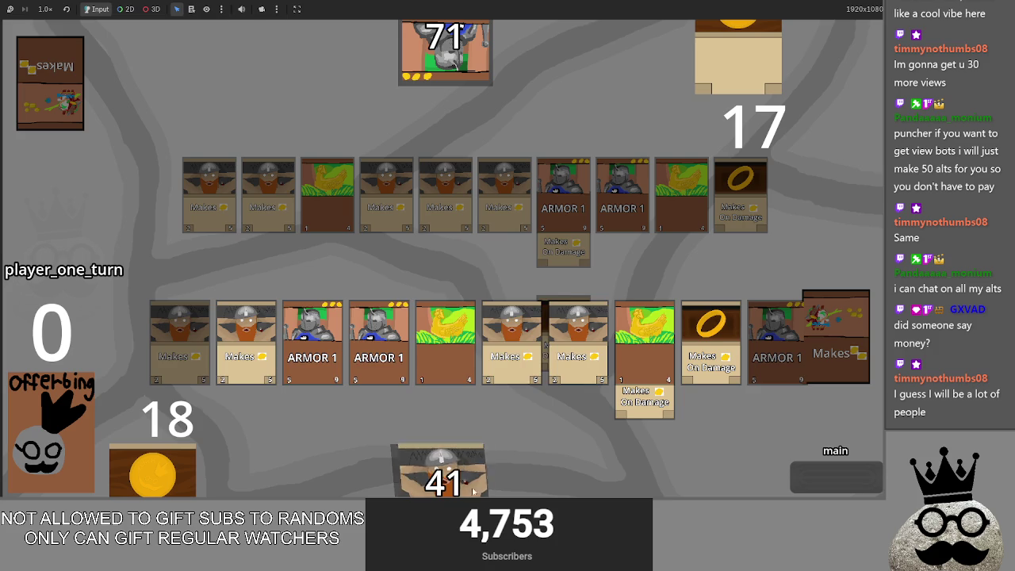
pyautogui.click(472, 482)
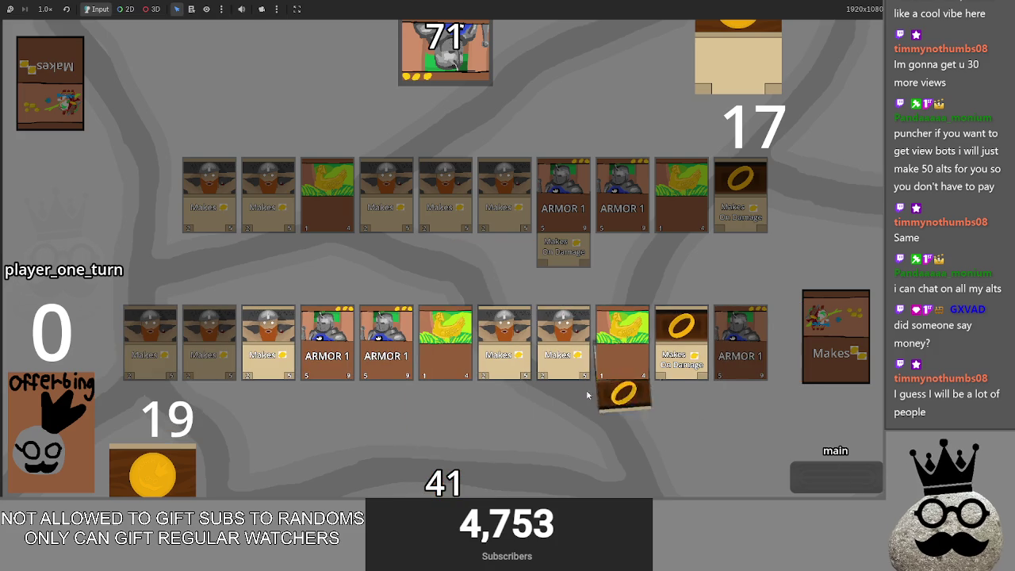
pyautogui.click(839, 481)
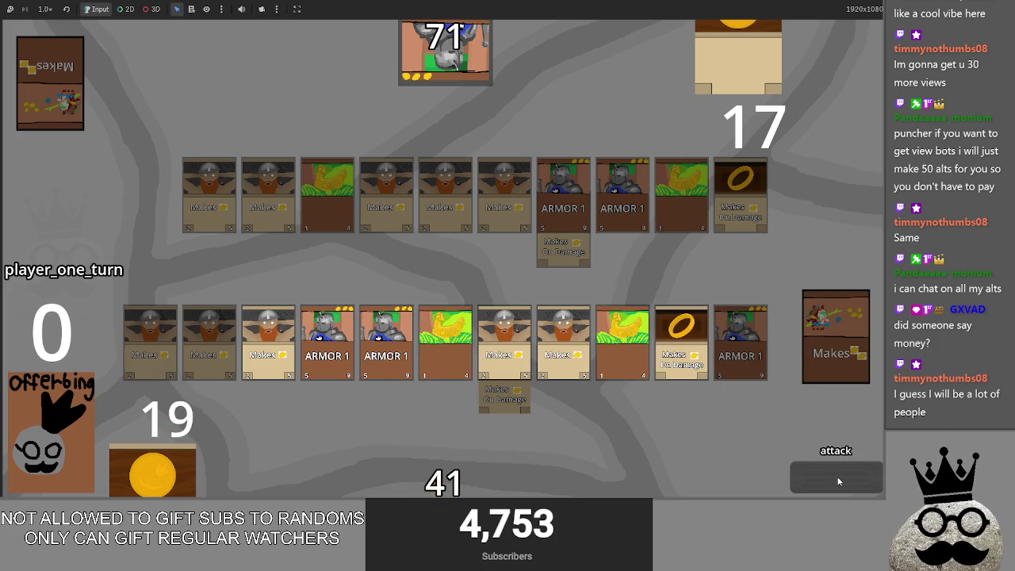
pyautogui.click(838, 482)
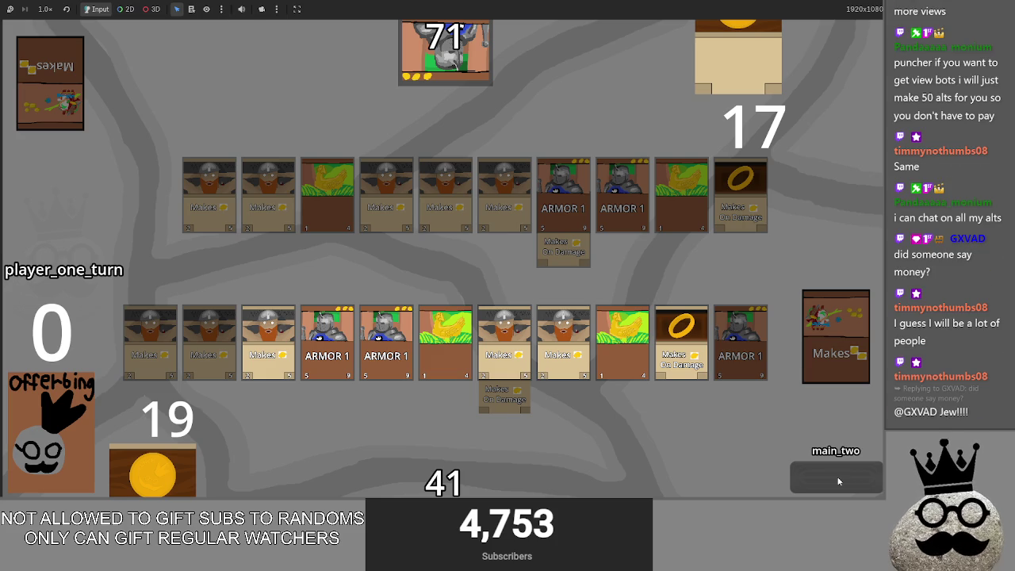
pyautogui.click(839, 482)
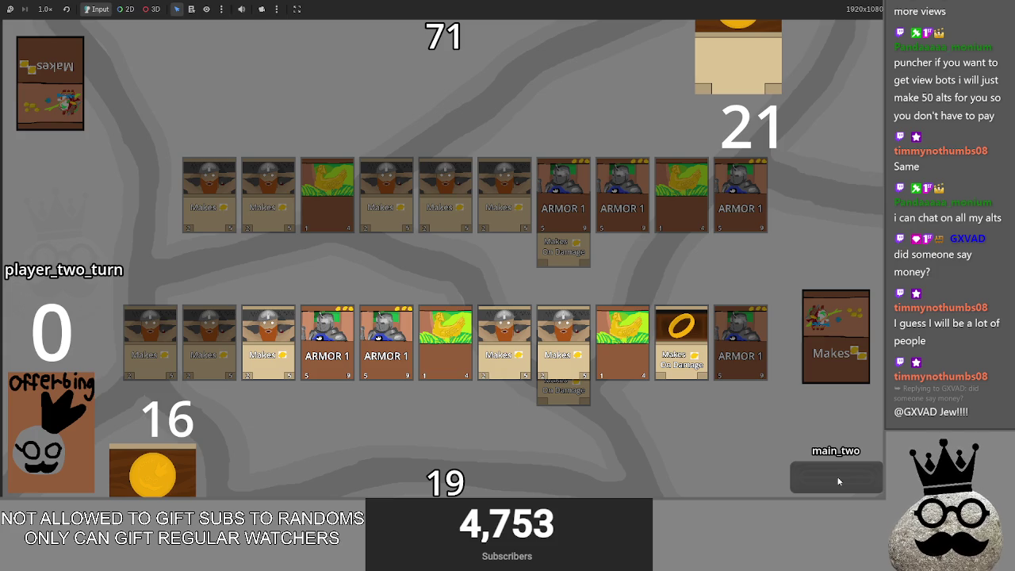
pyautogui.click(838, 481)
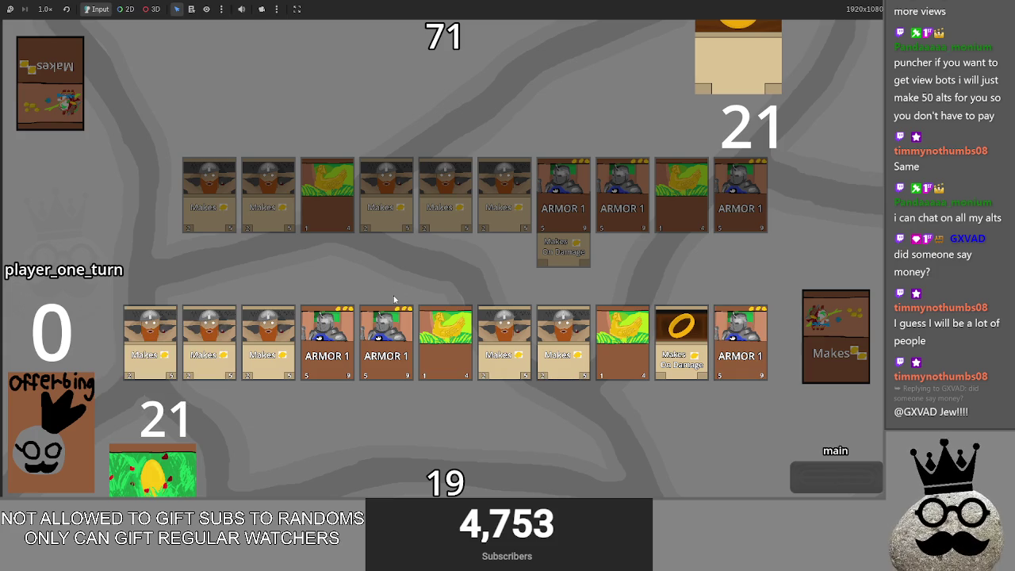
# In the Obsidian to-do note, add a blank line after the hand smoothing item
pyautogui.hotkey('alt', 'Tab')
pyautogui.click(333, 381)
pyautogui.press('Return')
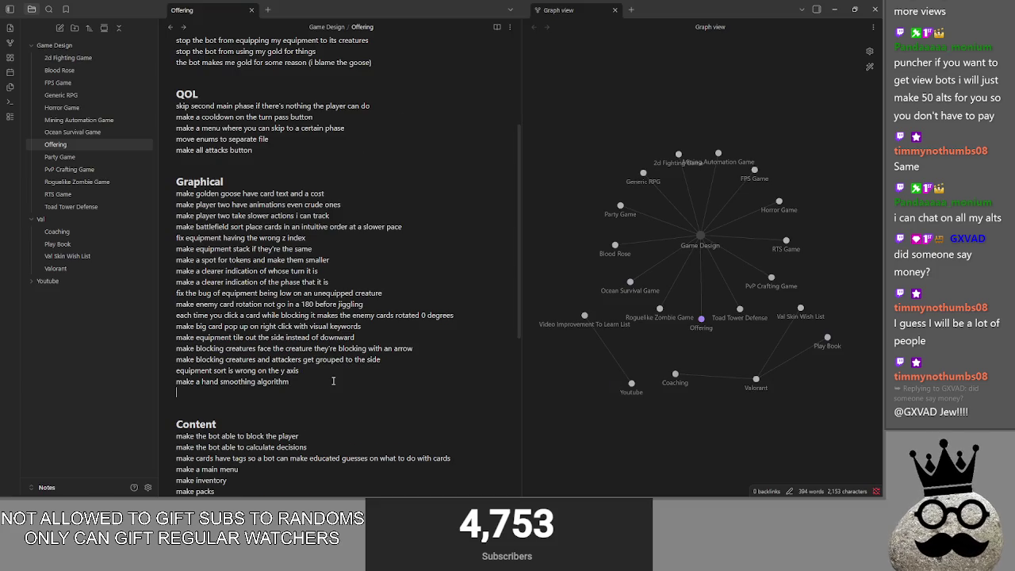
# Under Bugs, add 'too much golds gets made at start of turn when golden goose is involved'
pyautogui.press('BackSpace')
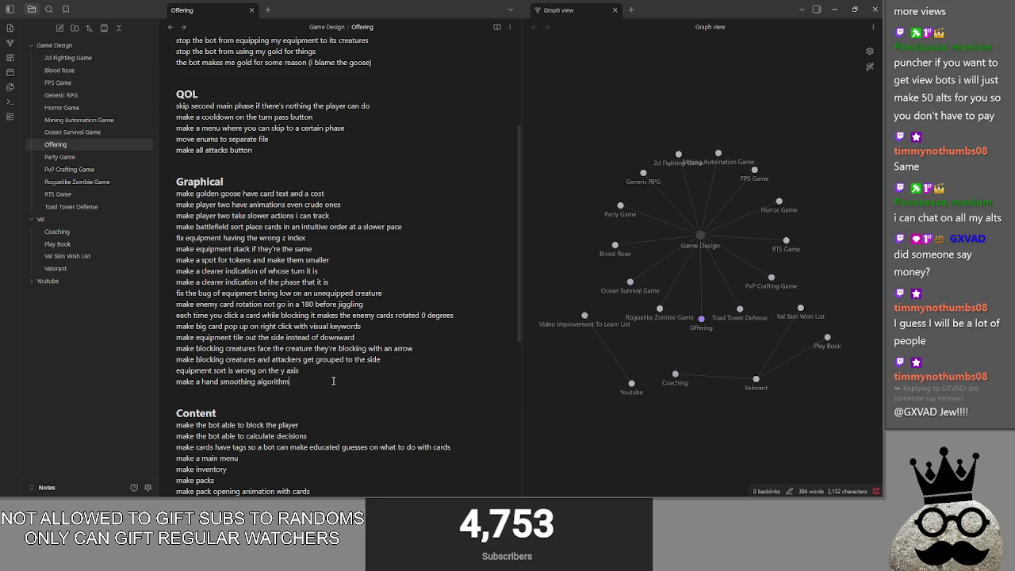
pyautogui.scroll(2, 372, 238)
pyautogui.scroll(1, 397, 168)
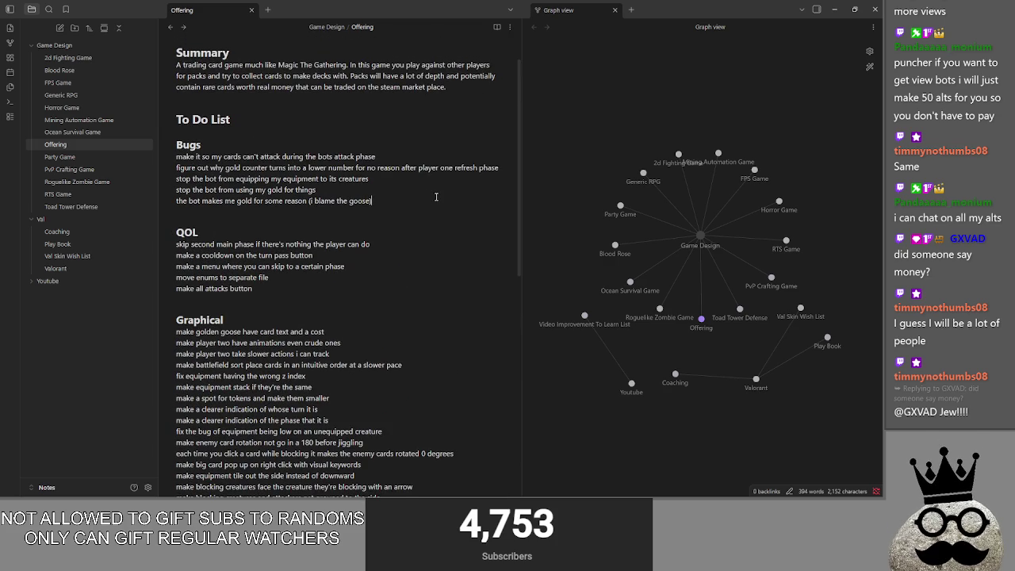
pyautogui.press('Return')
pyautogui.write('too much ')
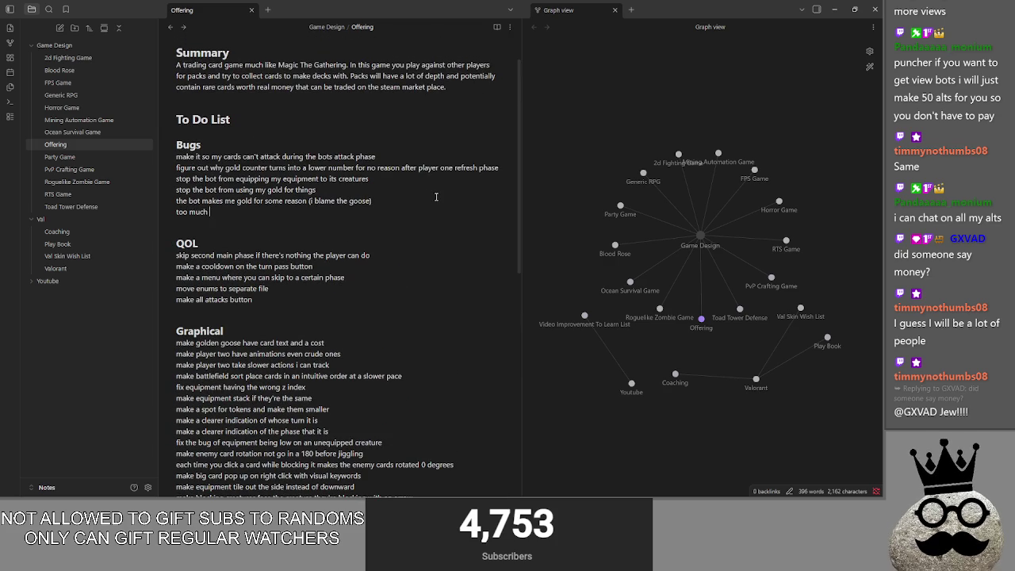
pyautogui.write('golds gets made at start of turn when golden goose is inv')
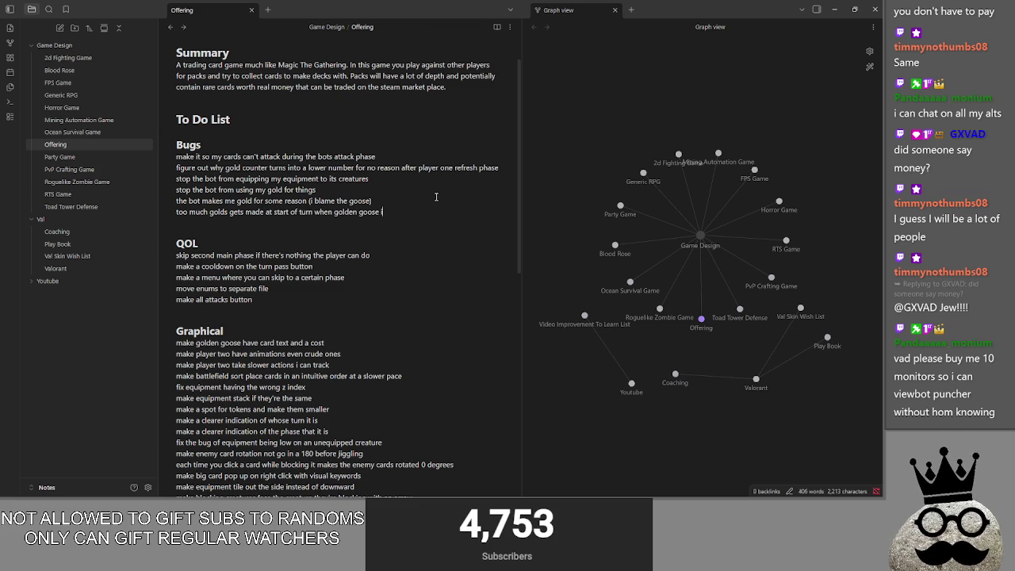
pyautogui.write('olved')
pyautogui.hotkey('alt', 'Tab')
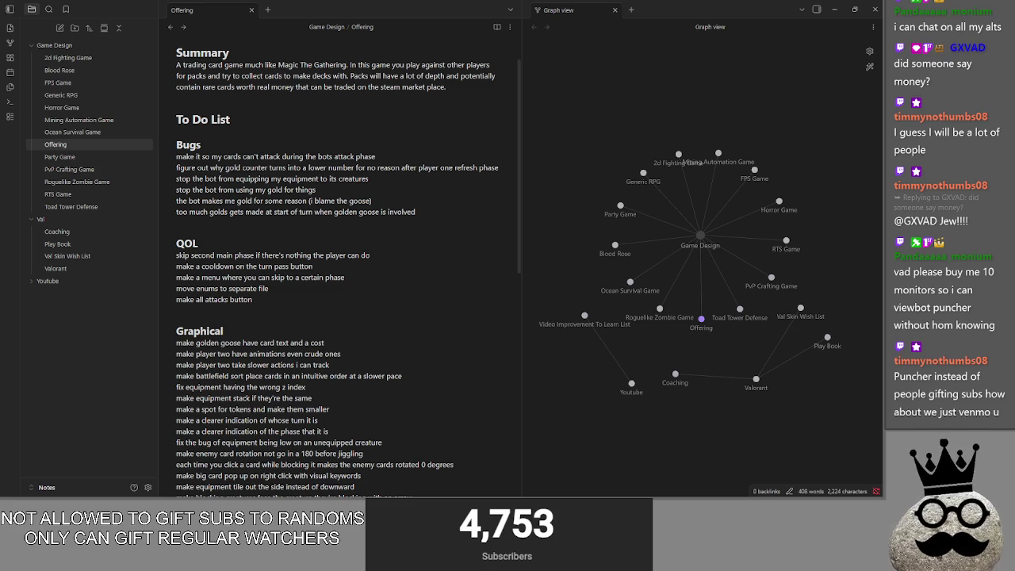
# Read down the to-do note through the Bugs, QOL, Graphical and Content items
pyautogui.moveTo(741, 324); pyautogui.dragTo(783, 312)
pyautogui.scroll(-4, 301, 288)
pyautogui.scroll(2, 304, 288)
pyautogui.scroll(3, 304, 288)
pyautogui.click(269, 261)
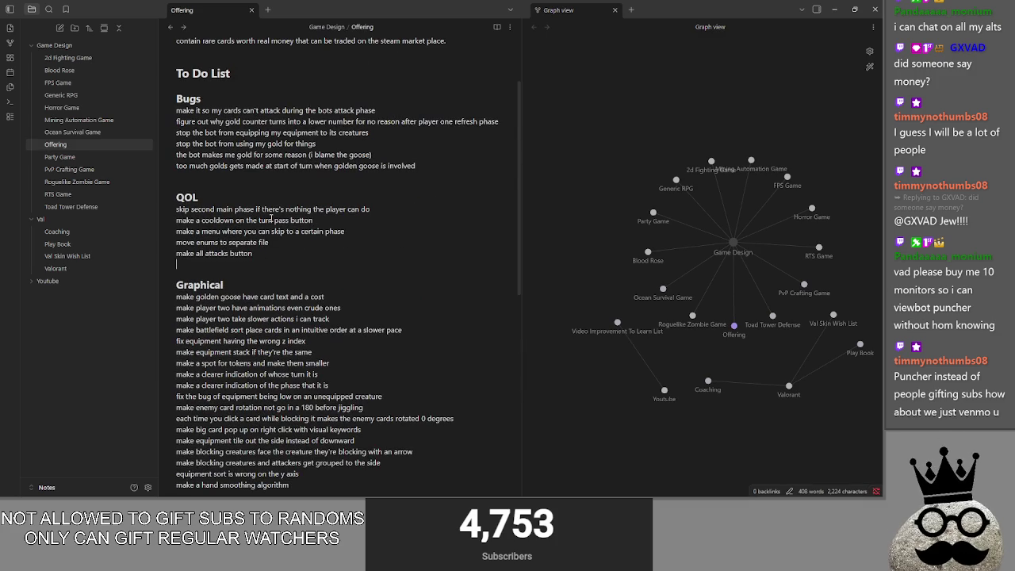
pyautogui.click(277, 181)
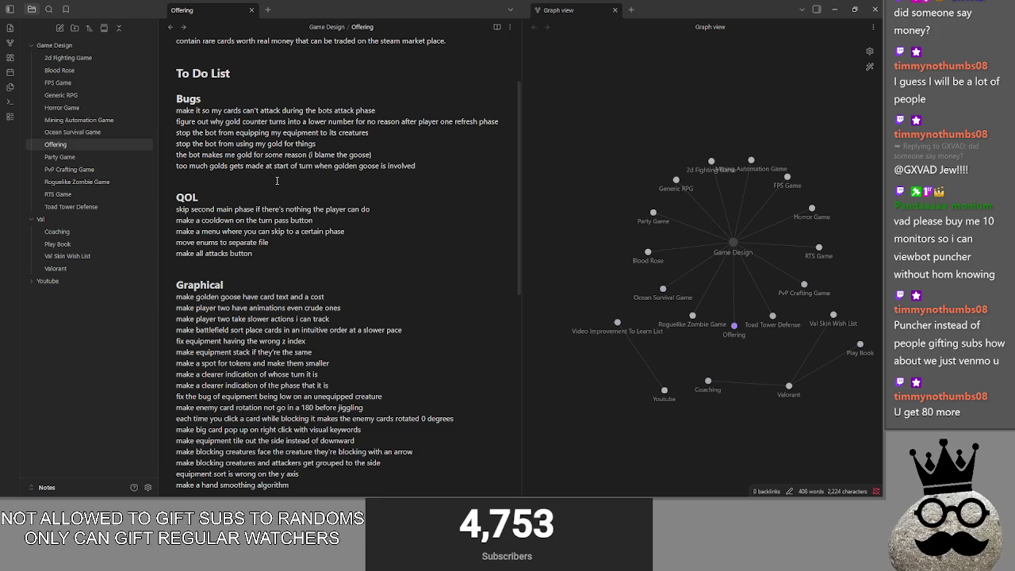
pyautogui.scroll(-1, 277, 181)
pyautogui.click(260, 215)
pyautogui.scroll(-3, 273, 213)
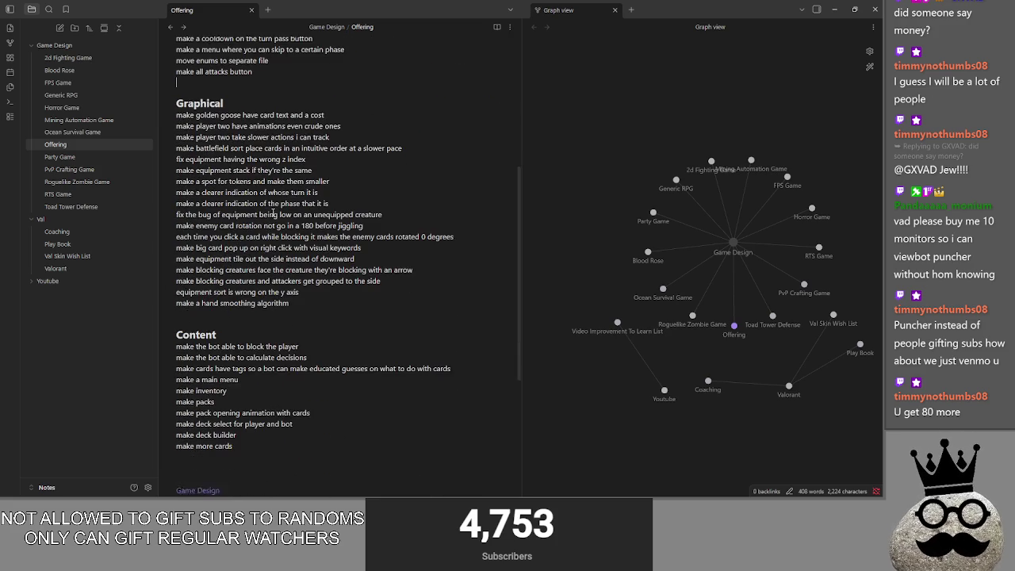
pyautogui.click(316, 302)
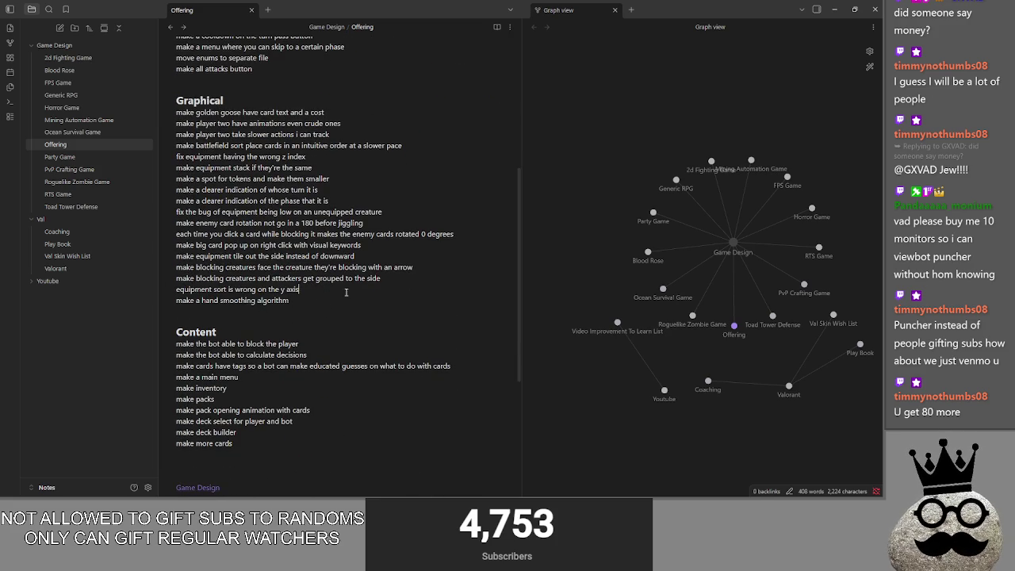
pyautogui.click(340, 310)
pyautogui.scroll(-1, 318, 342)
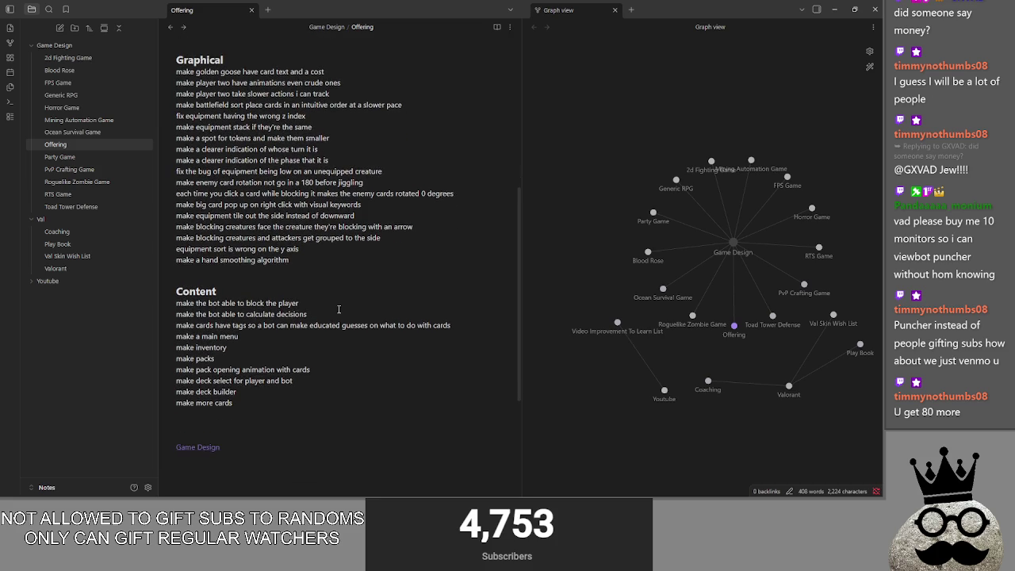
pyautogui.click(337, 333)
pyautogui.click(441, 285)
pyautogui.click(462, 308)
pyautogui.press('Down')
pyautogui.press('Down')
pyautogui.press('Down')
pyautogui.press('Down')
pyautogui.press('Down')
pyautogui.press('Down')
pyautogui.press('Down')
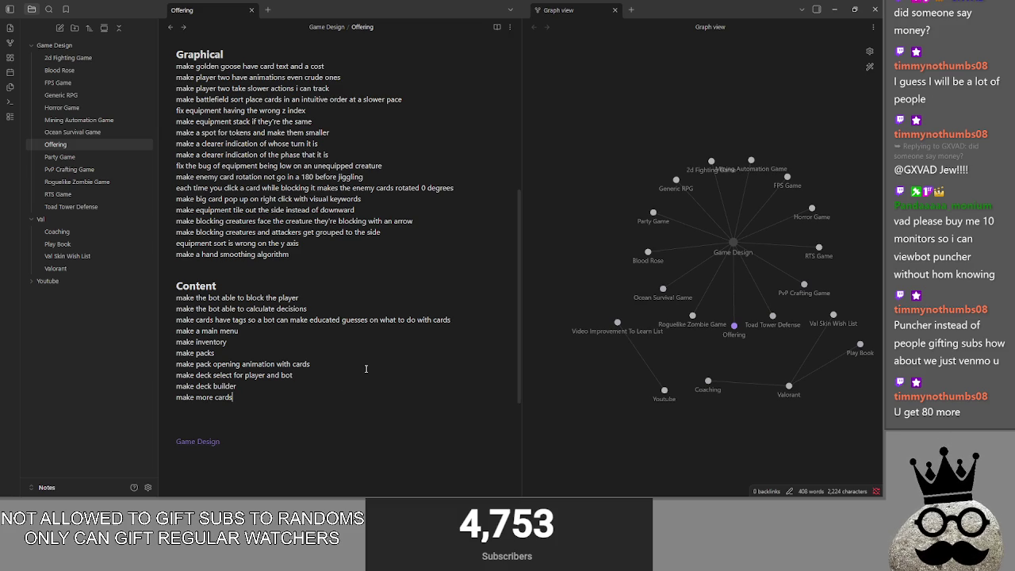
# Scroll back up to recheck the new bug entry and QOL section, then return to the game
pyautogui.scroll(2, 366, 369)
pyautogui.scroll(2, 366, 369)
pyautogui.scroll(1, 365, 369)
pyautogui.click(290, 269)
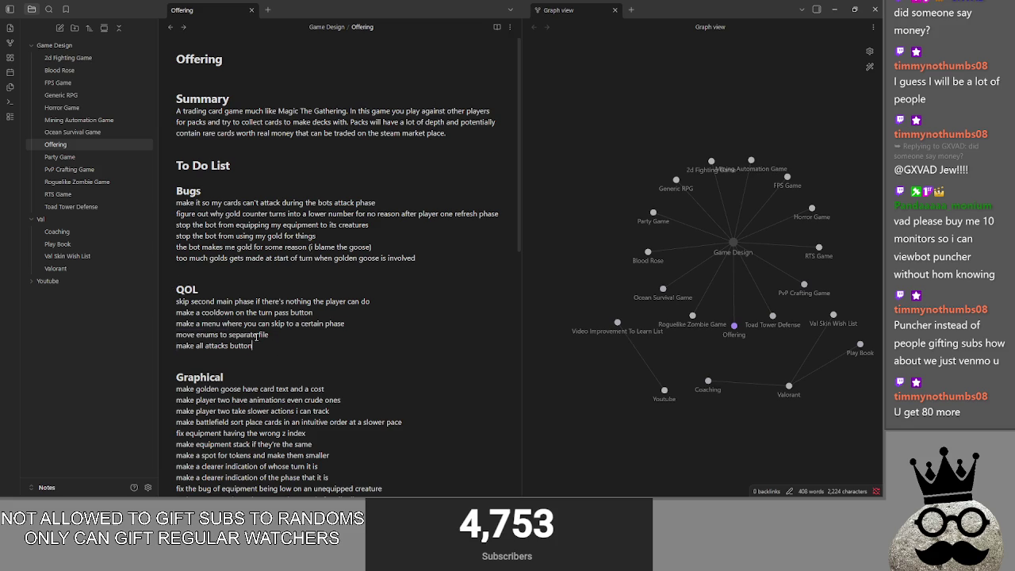
pyautogui.keyDown('shift'); pyautogui.click(277, 347); pyautogui.keyUp('shift')
pyautogui.click(292, 343)
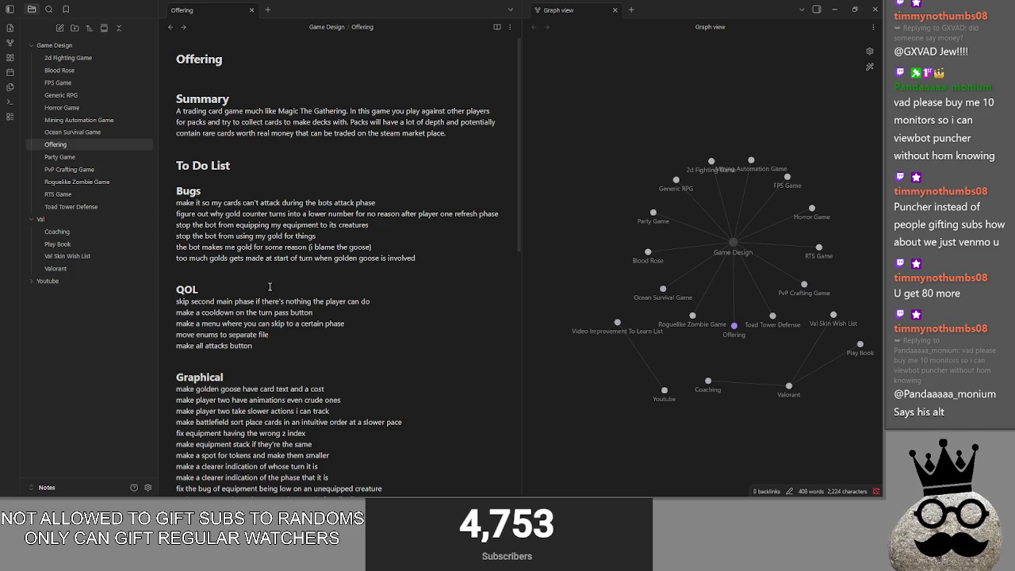
pyautogui.click(246, 273)
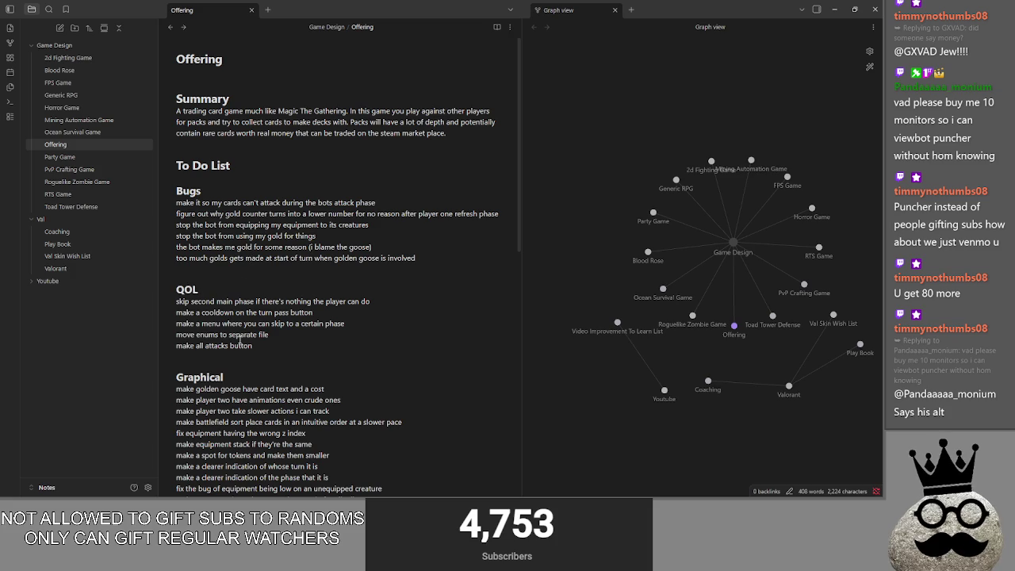
pyautogui.scroll(-4, 267, 393)
pyautogui.scroll(-3, 249, 405)
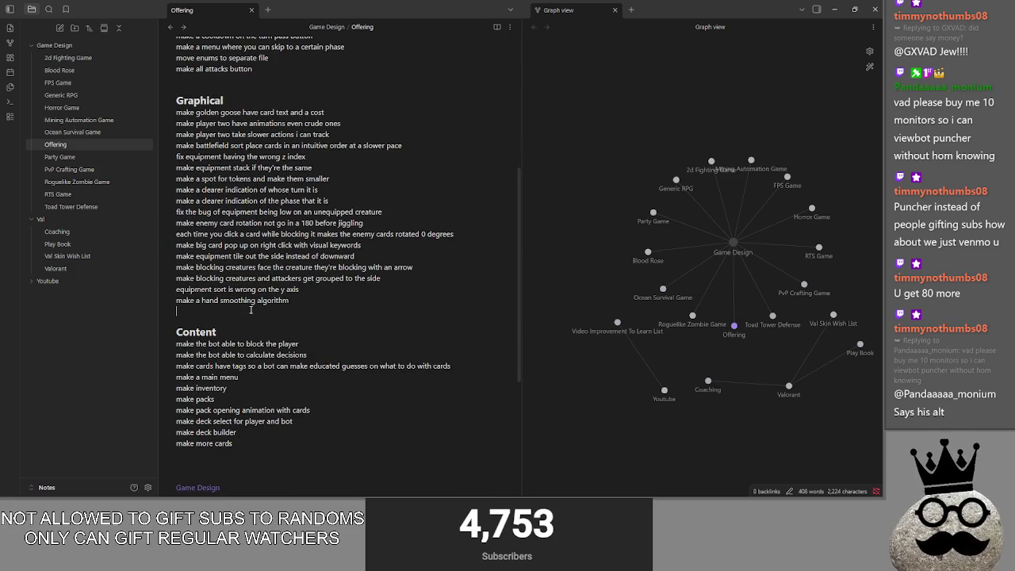
pyautogui.scroll(3, 276, 173)
pyautogui.scroll(2, 319, 349)
pyautogui.scroll(3, 320, 349)
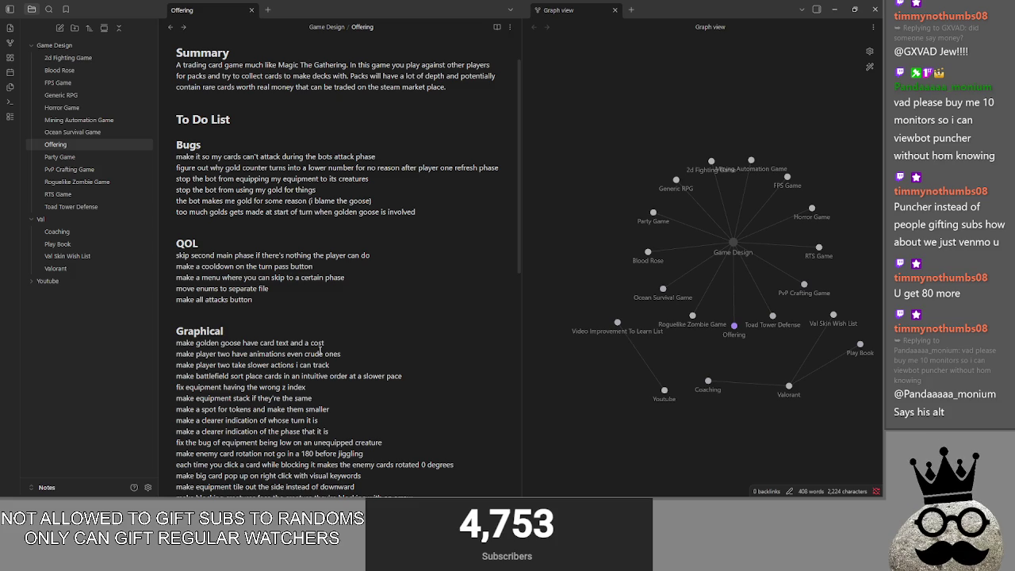
pyautogui.hotkey('alt', 'Tab')
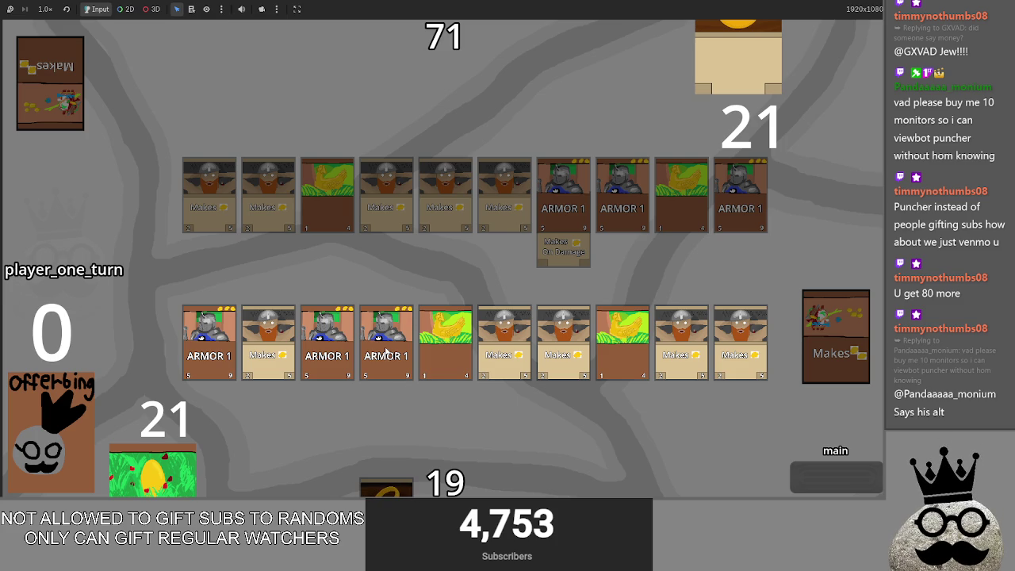
# Flip between the to-do notes and the running Offering game, scrolling down the notes
pyautogui.hotkey('alt', 'Tab')
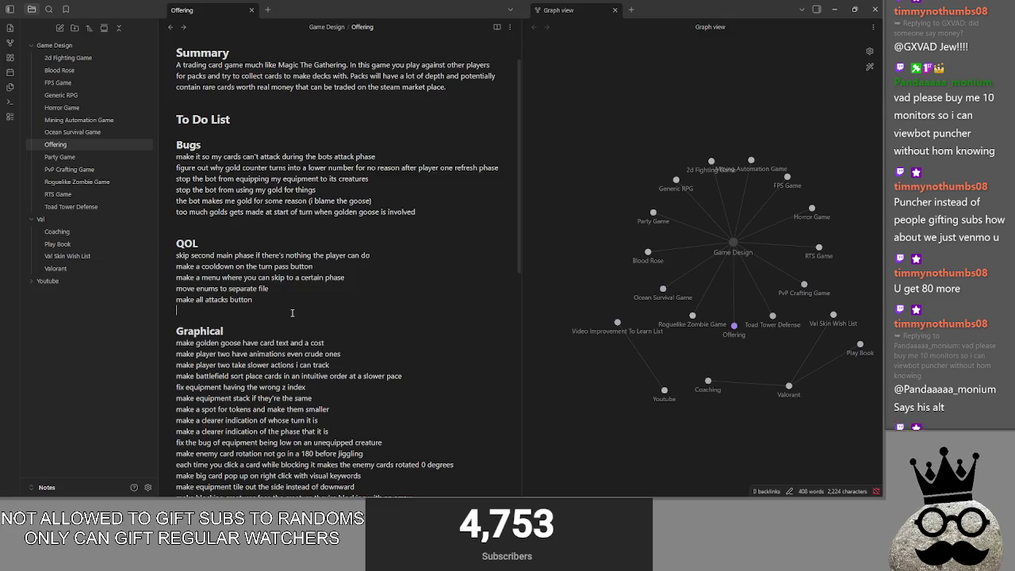
pyautogui.hotkey('alt', 'Tab')
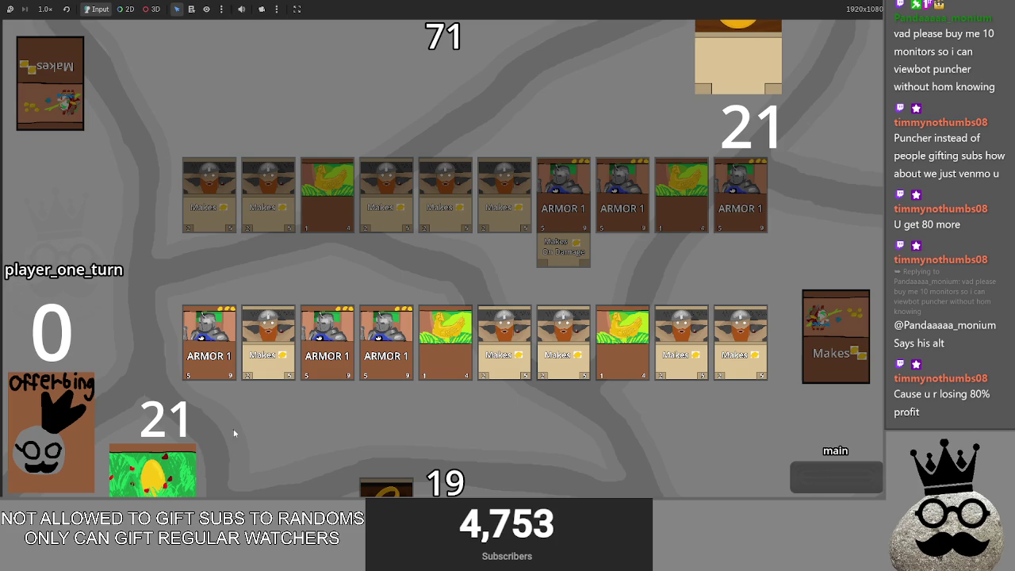
pyautogui.hotkey('alt', 'Tab')
pyautogui.scroll(-2, 300, 320)
pyautogui.scroll(-3, 300, 320)
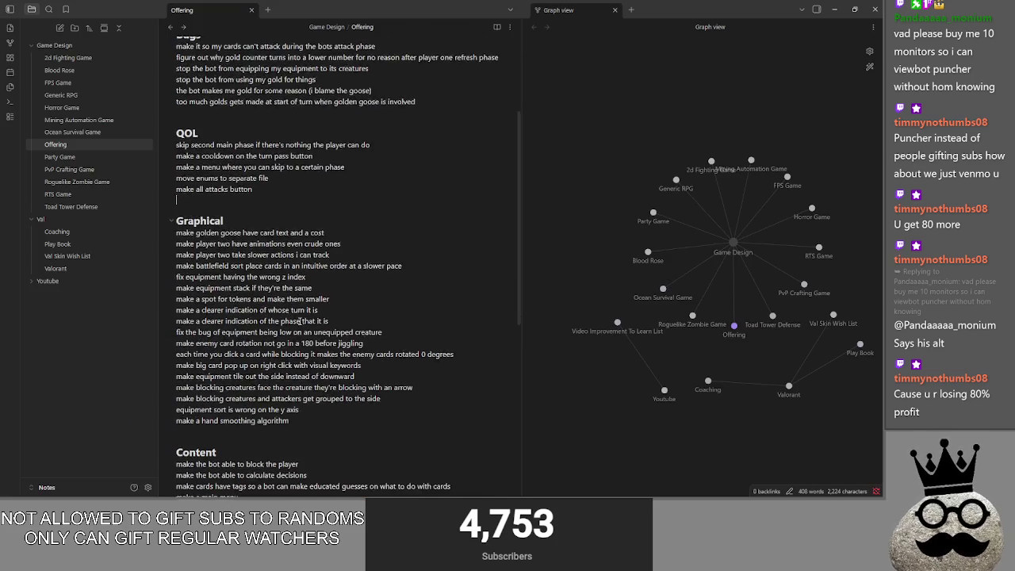
pyautogui.scroll(-2, 300, 320)
pyautogui.hotkey('alt', 'Tab')
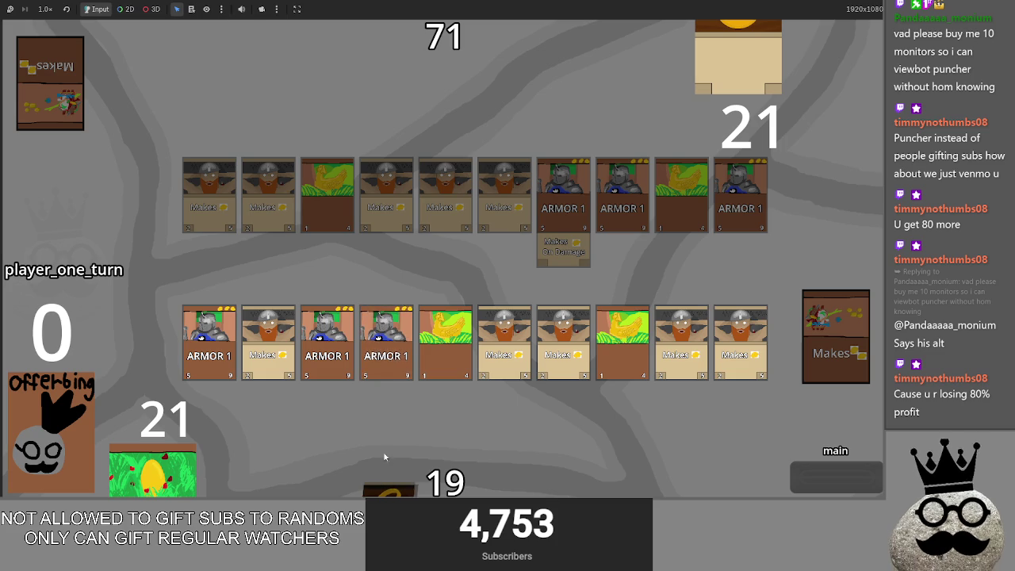
pyautogui.hotkey('alt', 'Tab')
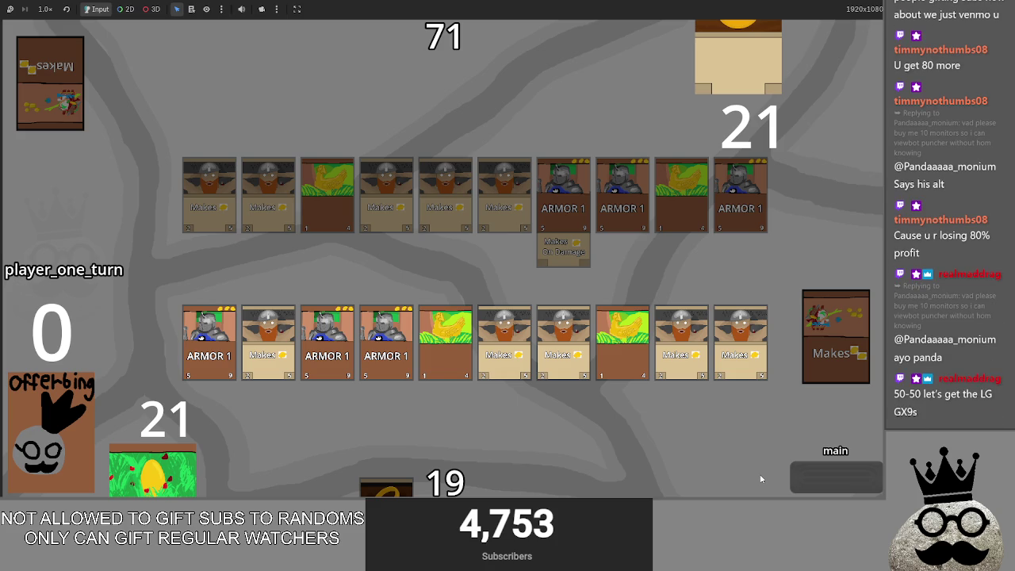
# Attack with player one, end the turn, and advance player two's attack to the block phase
pyautogui.click(839, 487)
pyautogui.click(816, 471)
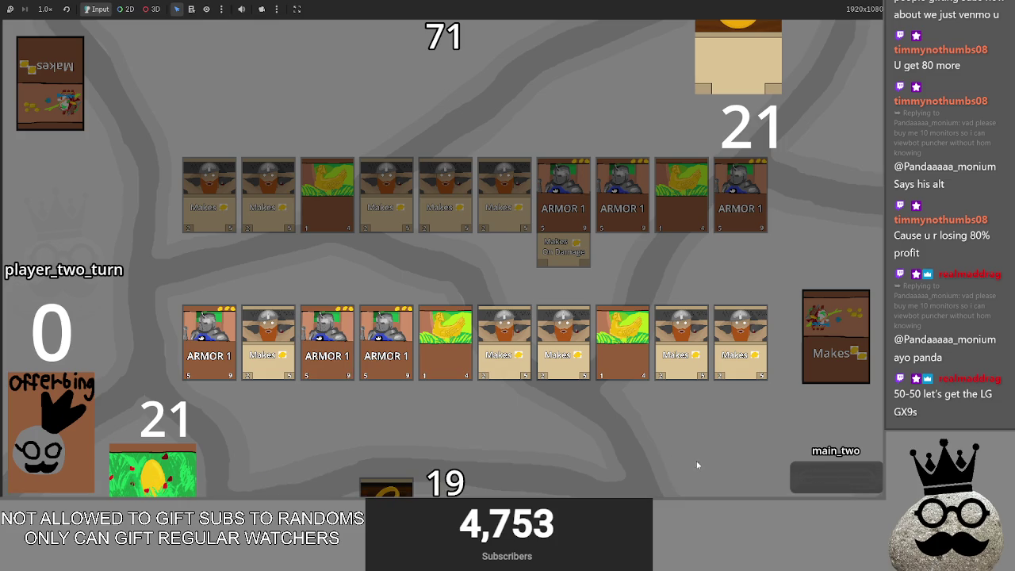
pyautogui.click(838, 481)
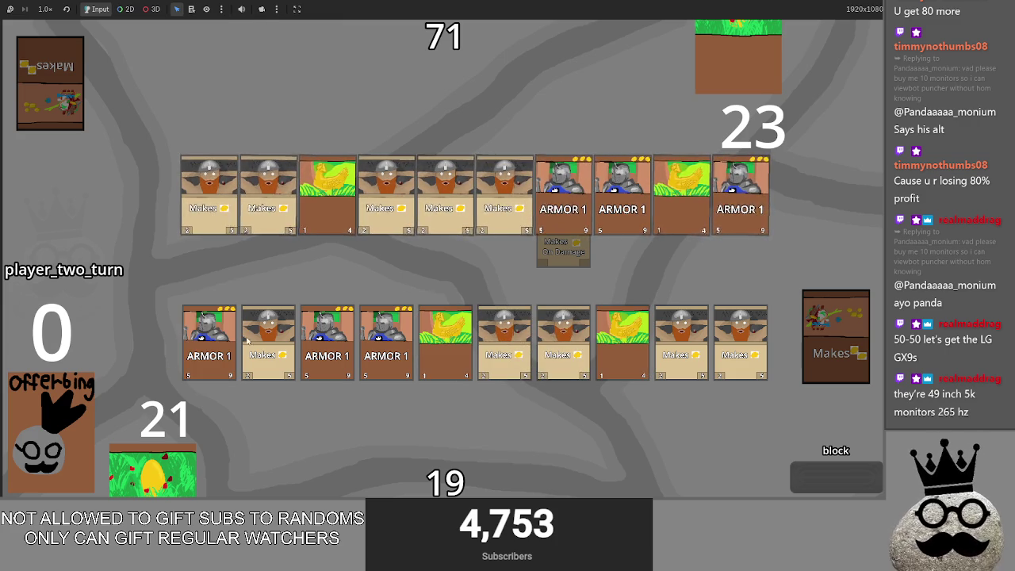
# Resolve combat, pass through player one's turn without attacking, and bring player two's attack to blocking
pyautogui.click(797, 472)
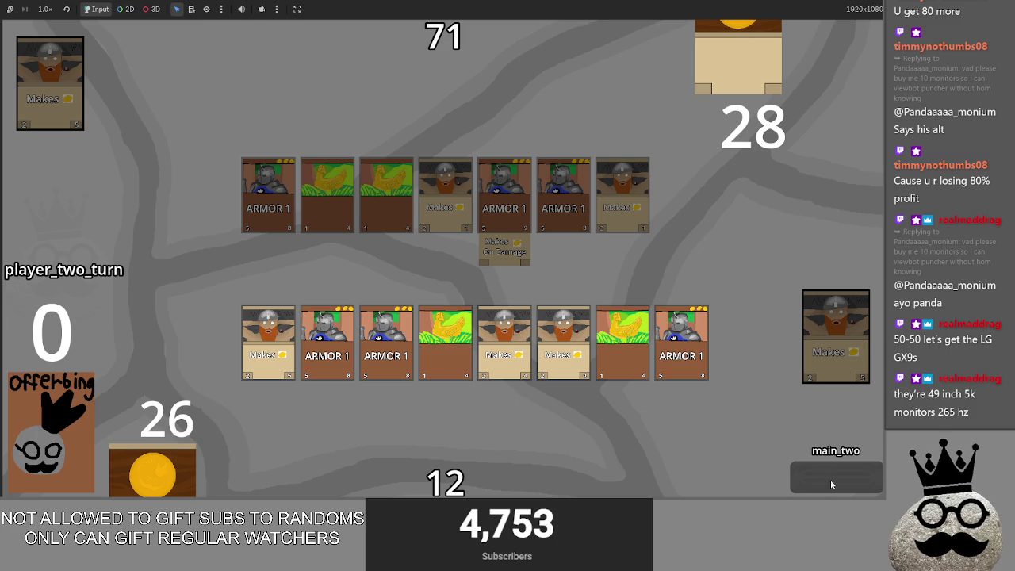
pyautogui.click(832, 484)
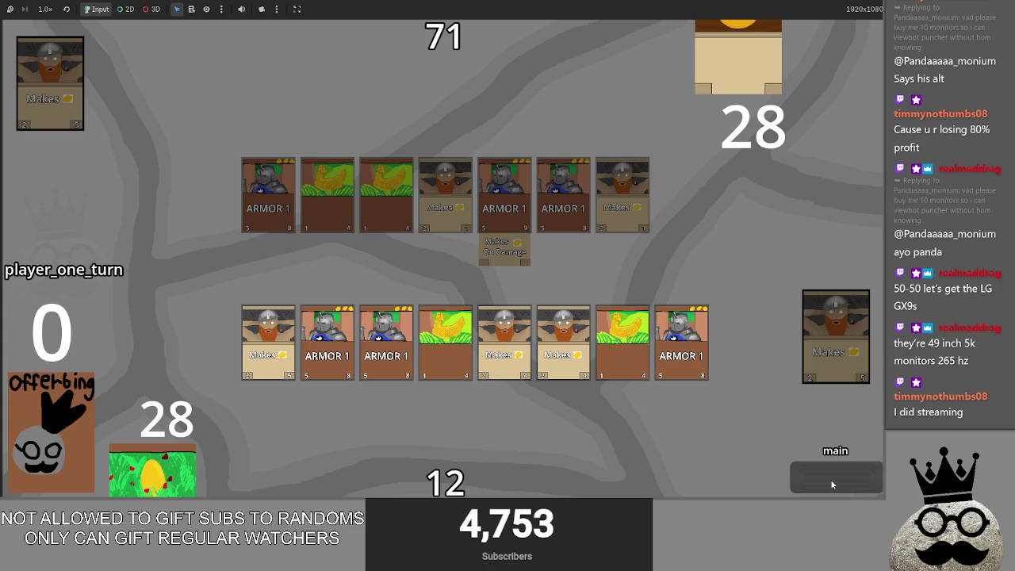
pyautogui.click(832, 485)
pyautogui.click(832, 485)
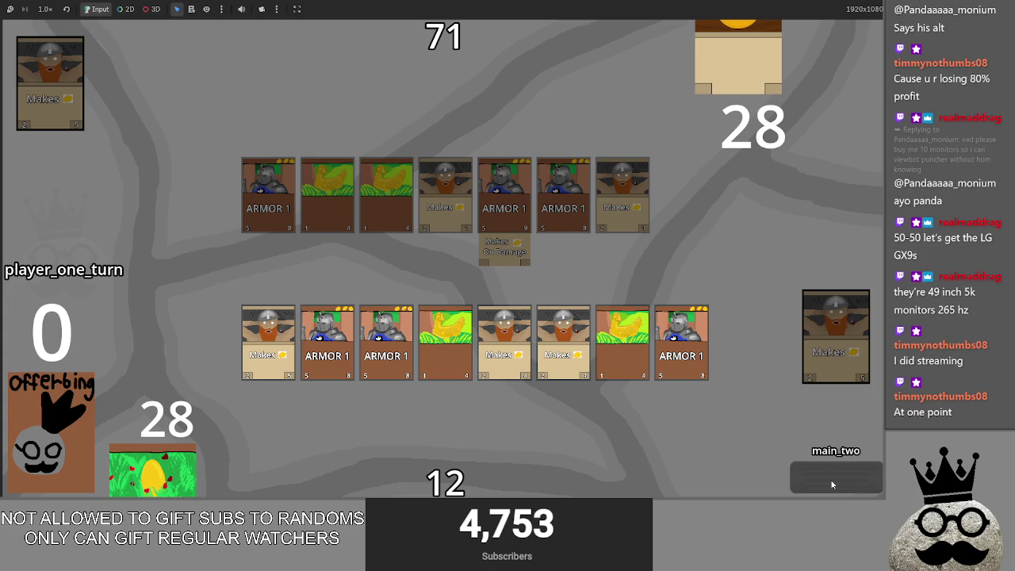
pyautogui.click(832, 485)
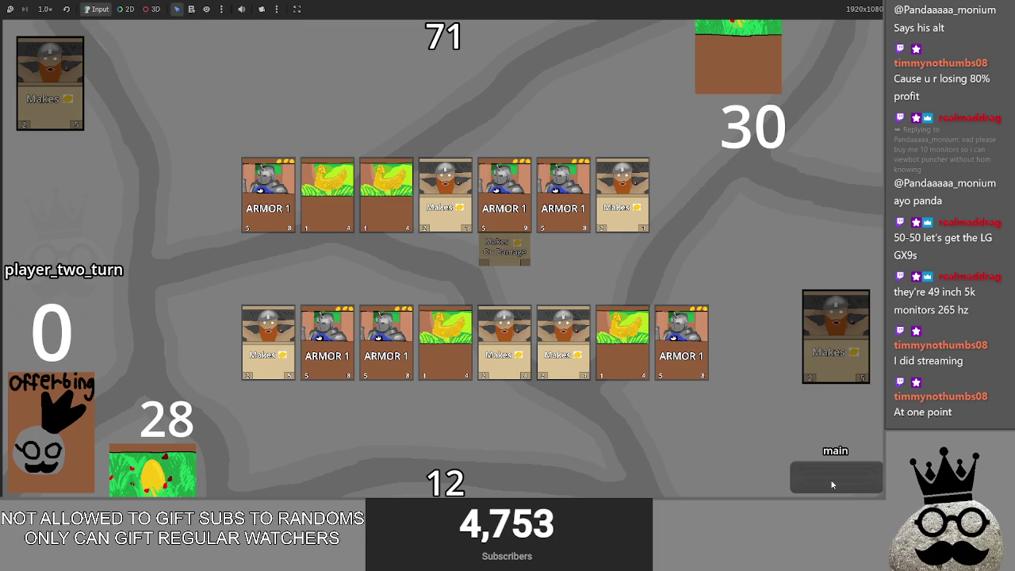
pyautogui.click(832, 485)
pyautogui.click(833, 485)
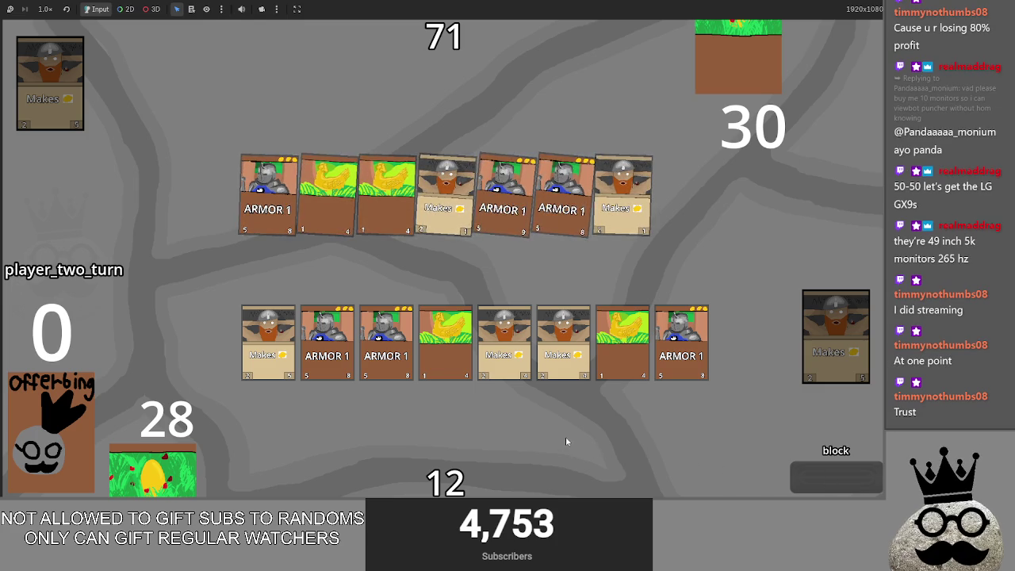
# Block with the ARMOR 1 and first Makes cards, resolve combat, and advance to main_two
pyautogui.click(376, 353)
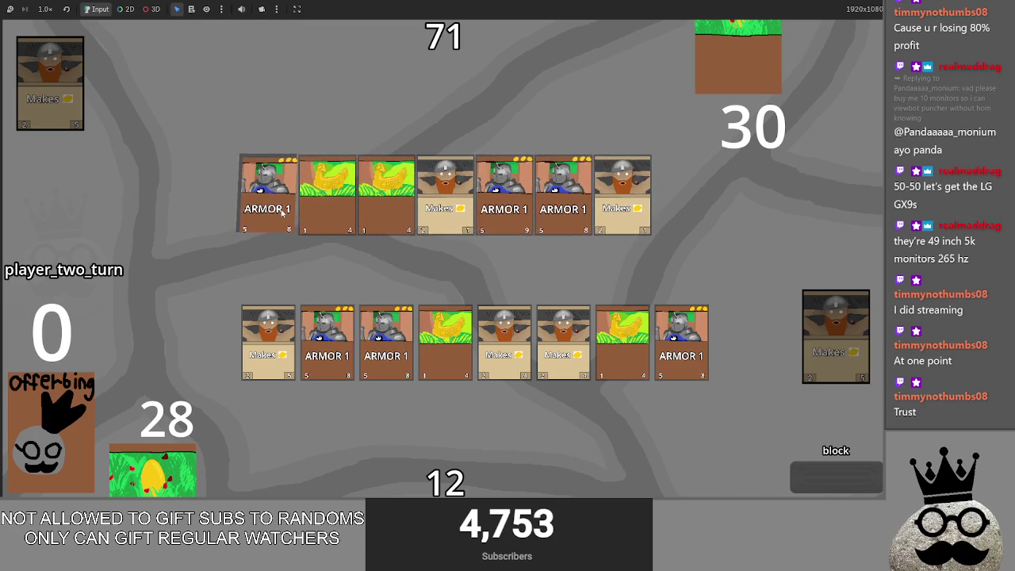
pyautogui.click(276, 340)
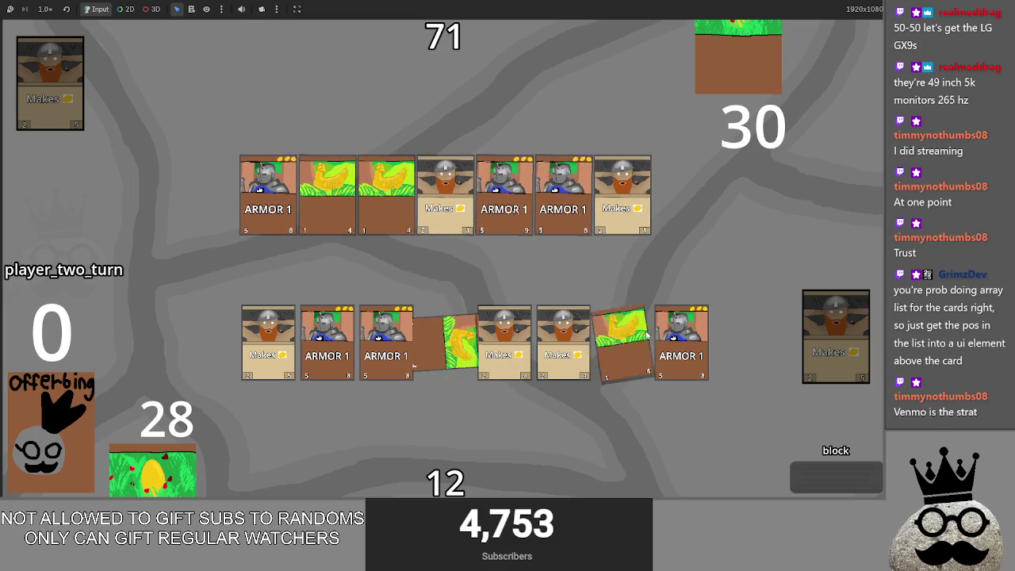
pyautogui.click(842, 481)
pyautogui.click(841, 481)
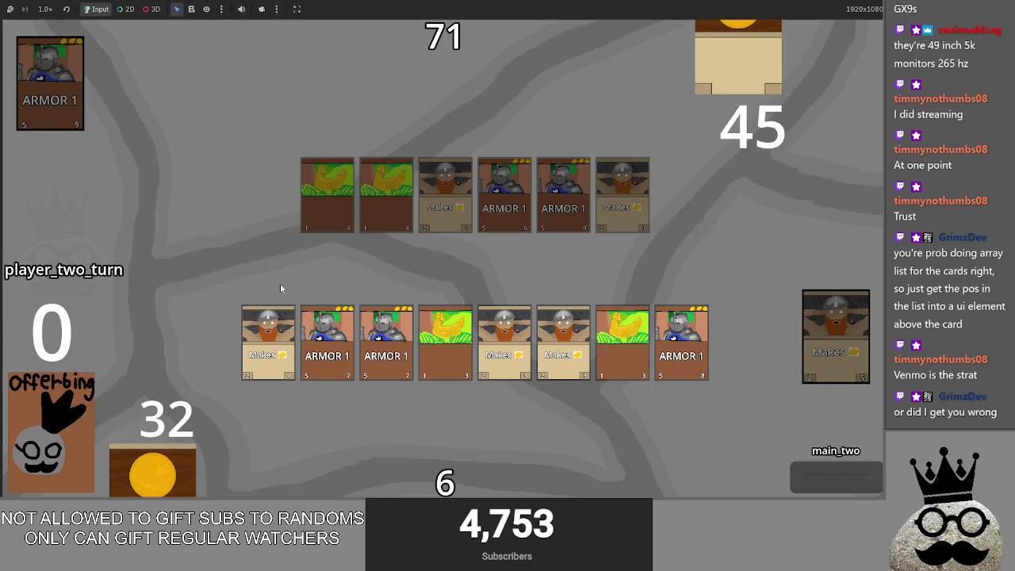
pyautogui.hotkey('alt', 'Tab')
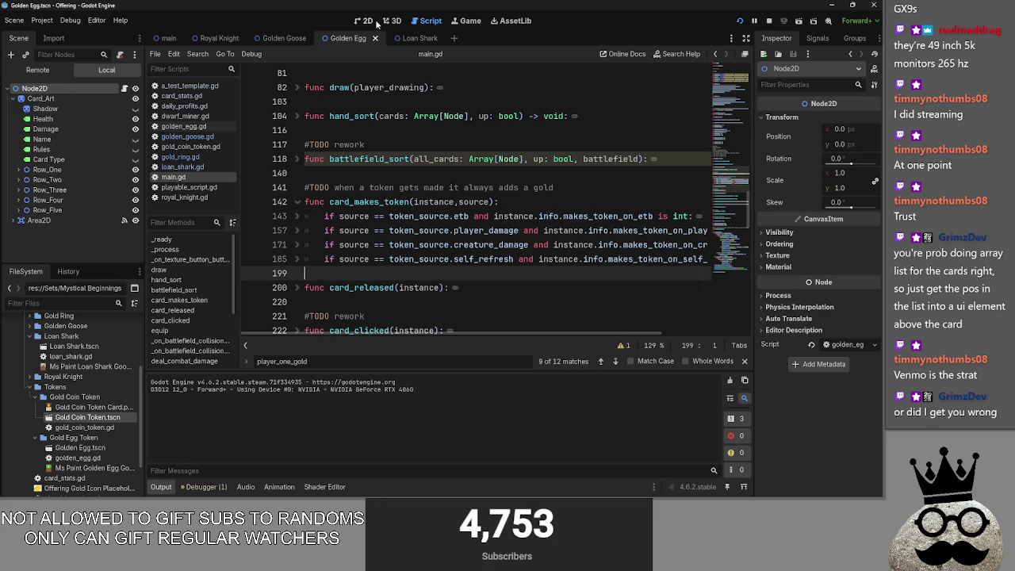
# Open the main scene in 2D view, peek at the Loan Shark scene, and collapse the Gold Coin and Gold Egg Token folders
pyautogui.click(365, 20)
pyautogui.click(168, 38)
pyautogui.scroll(-1, 448, 246)
pyautogui.scroll(2, 391, 223)
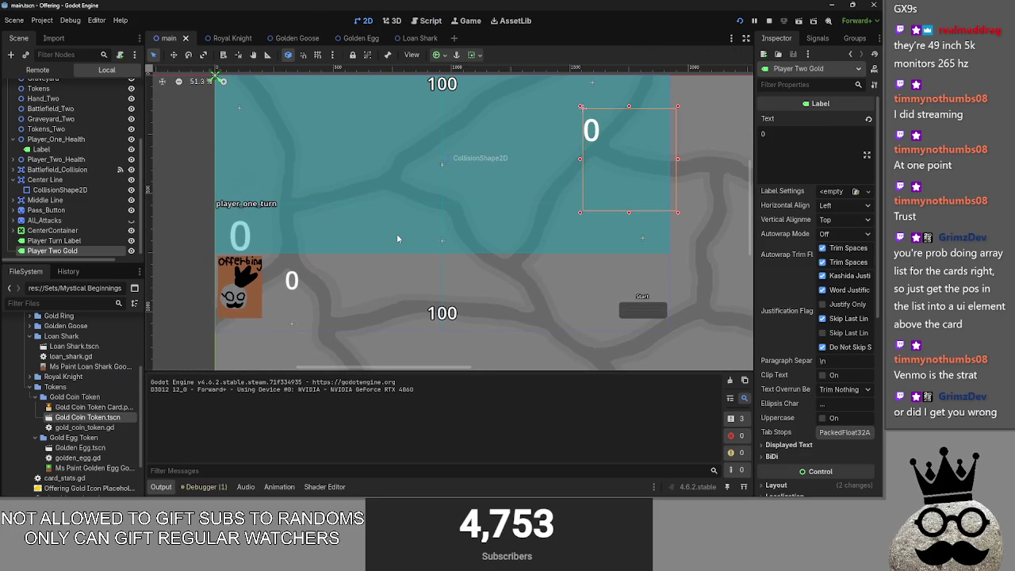
pyautogui.moveTo(395, 233); pyautogui.dragTo(406, 253)
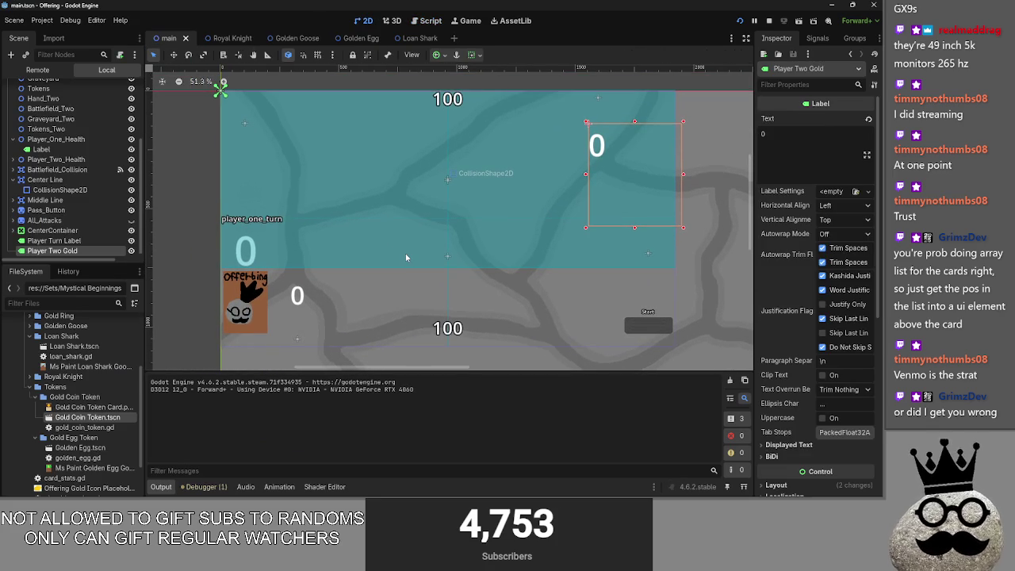
pyautogui.moveTo(416, 38)
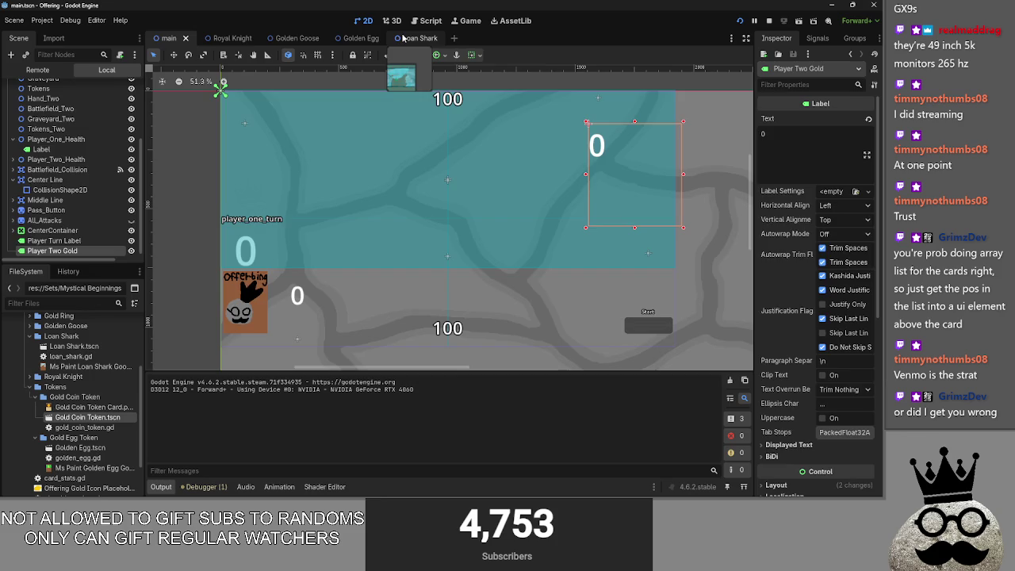
pyautogui.click(403, 37)
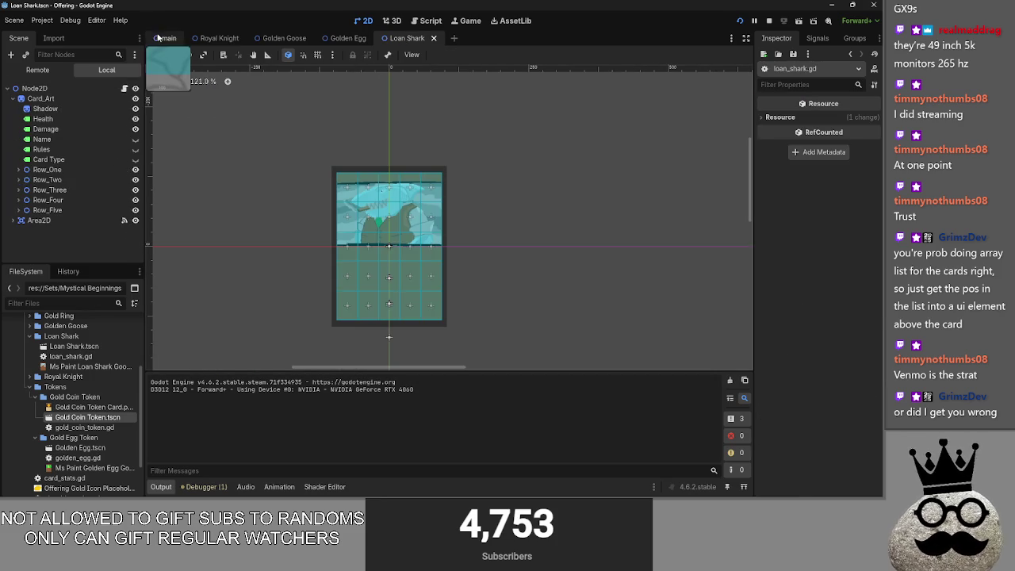
pyautogui.click(168, 38)
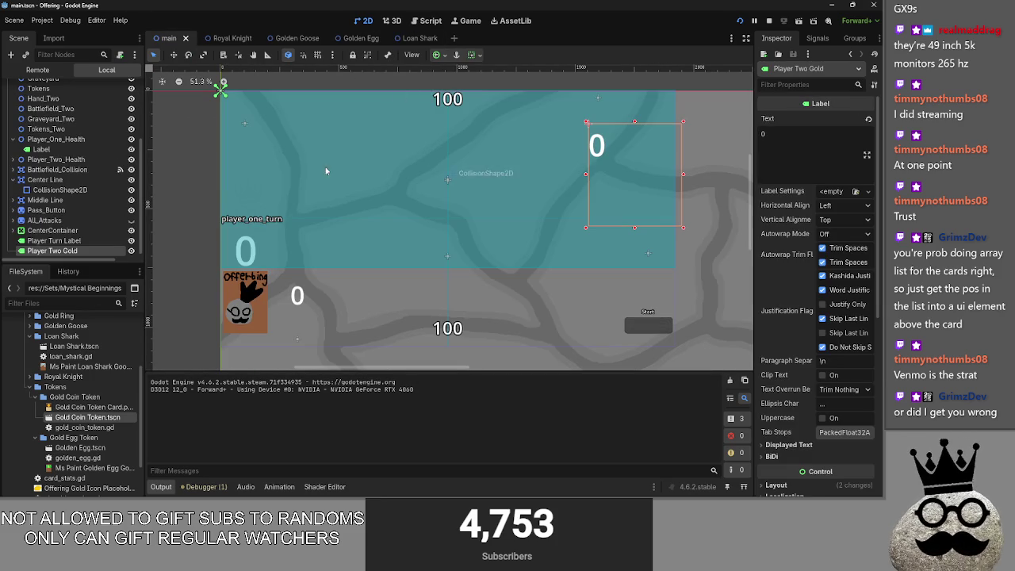
pyautogui.click(35, 397)
pyautogui.click(35, 407)
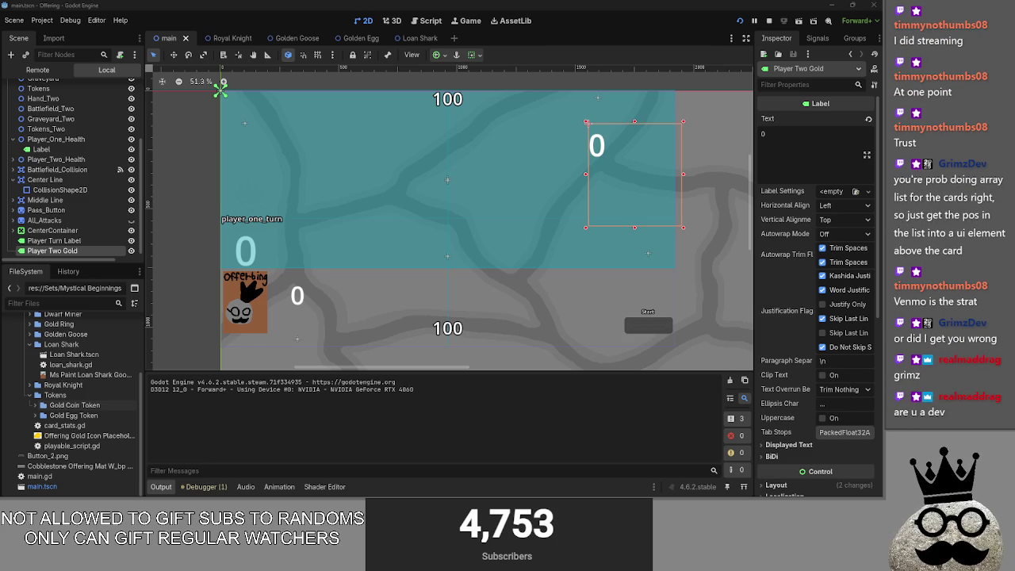
pyautogui.click(430, 21)
pyautogui.click(365, 21)
# Select Battlefield and, in the Remote tree, expand Main and Battlefield to list its card nodes
pyautogui.scroll(1, 38, 159)
pyautogui.scroll(2, 73, 157)
pyautogui.click(73, 141)
pyautogui.click(73, 132)
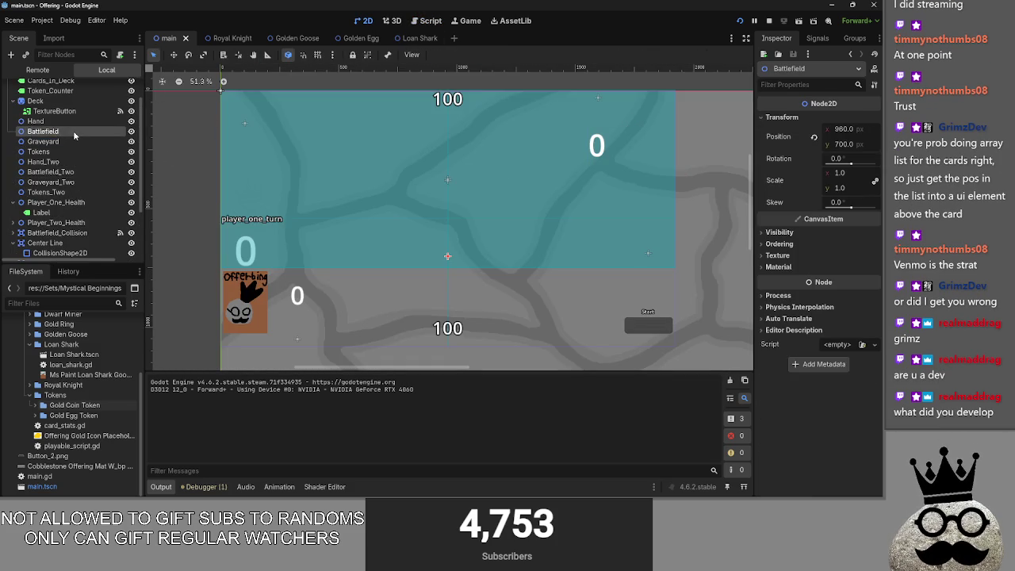
pyautogui.click(52, 72)
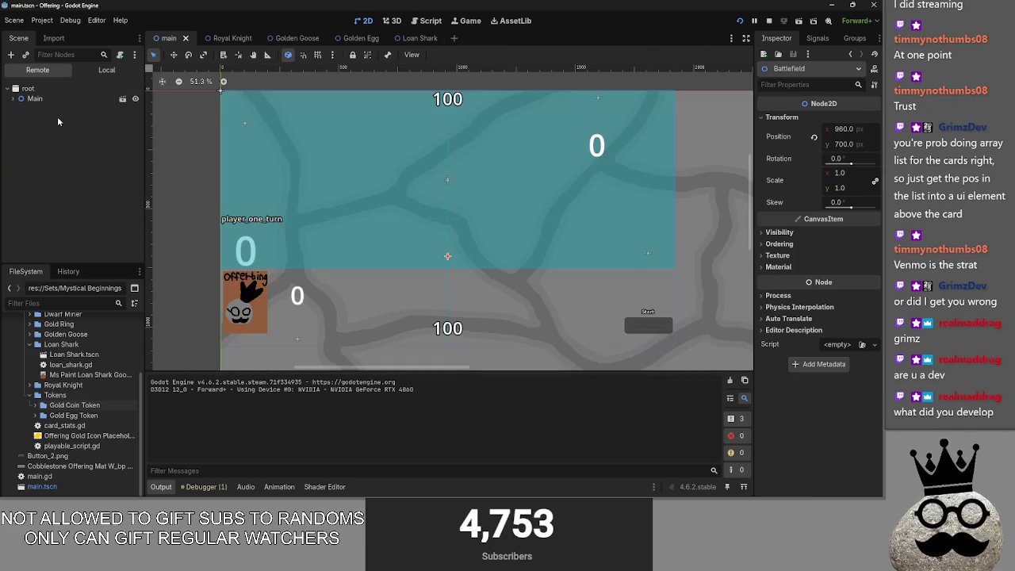
pyautogui.click(13, 98)
pyautogui.click(19, 159)
pyautogui.scroll(-1, 79, 190)
pyautogui.scroll(-2, 79, 190)
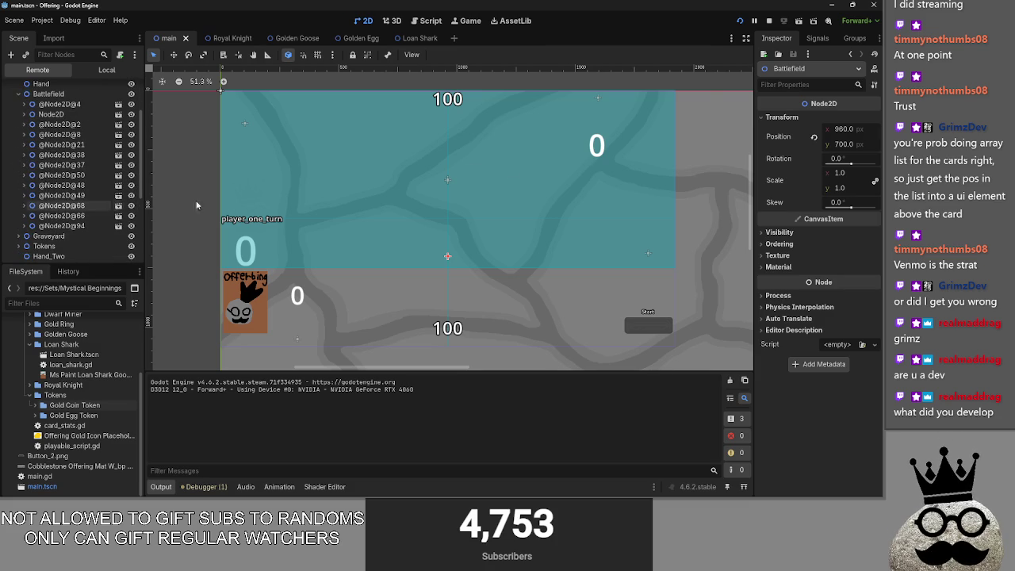
pyautogui.hotkey('alt', 'Tab')
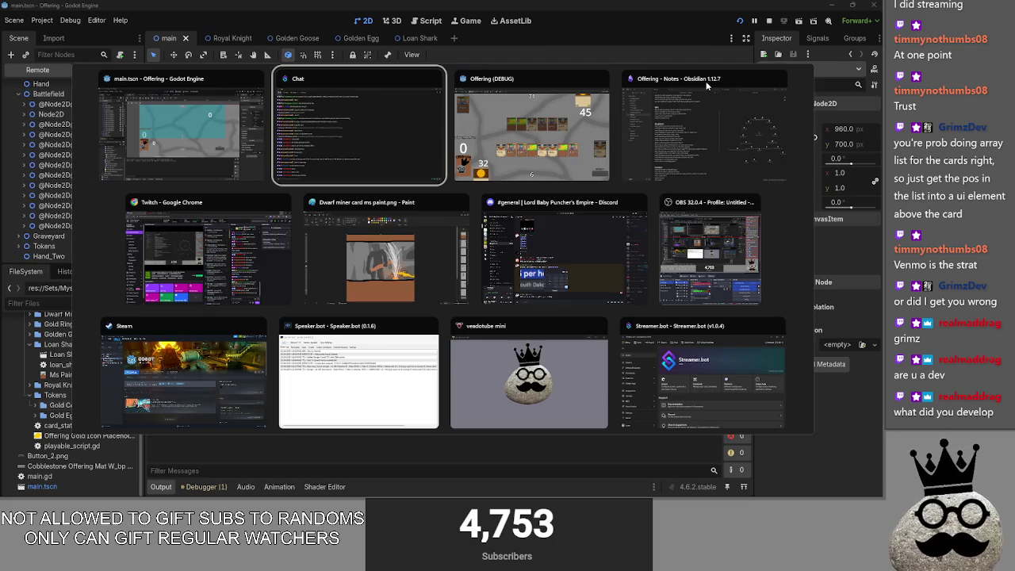
# Start player one's turn (chicken card, 32 to 34) and step through attack to main_two
pyautogui.click(532, 130)
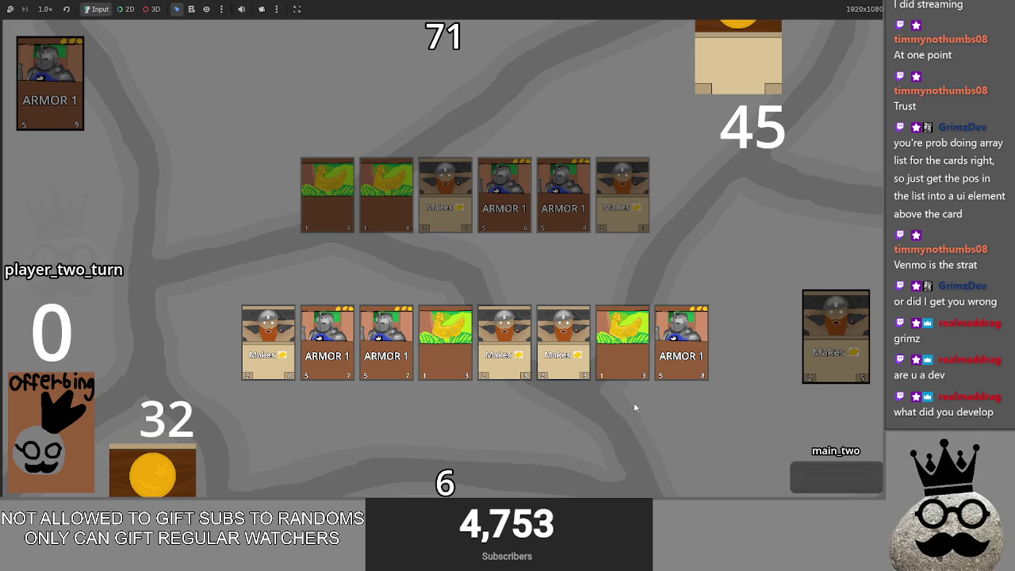
pyautogui.click(808, 482)
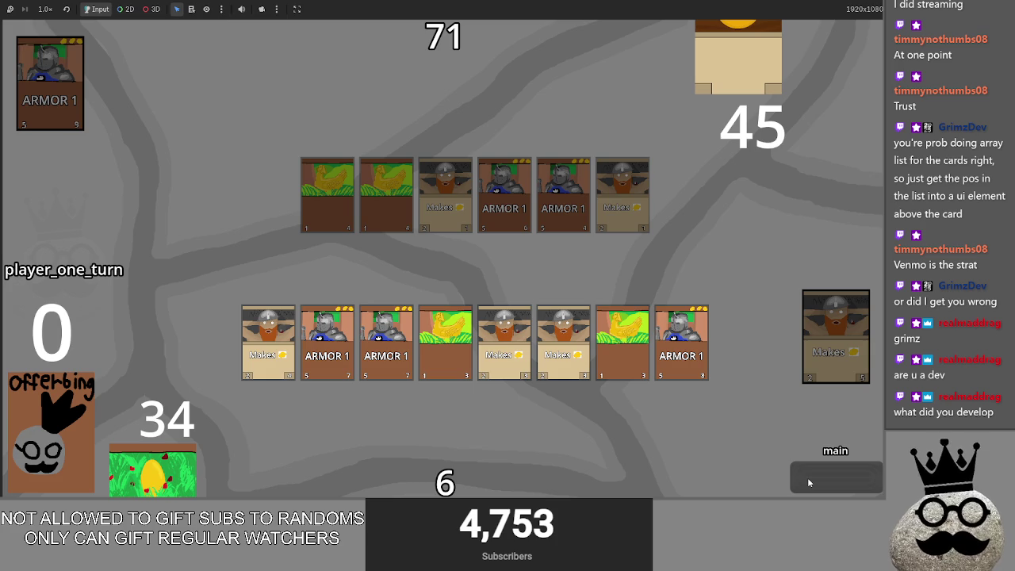
pyautogui.click(809, 482)
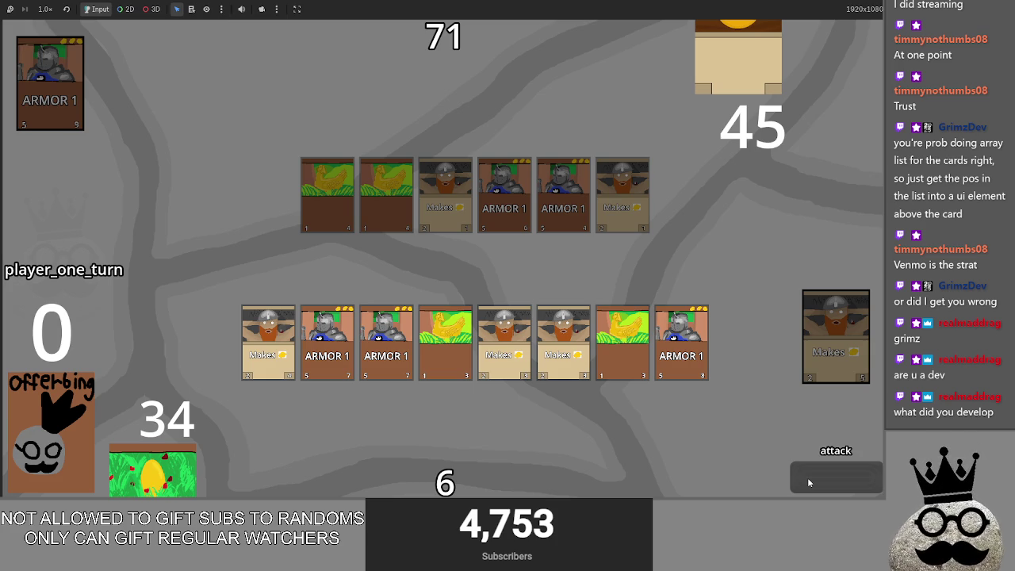
pyautogui.click(809, 482)
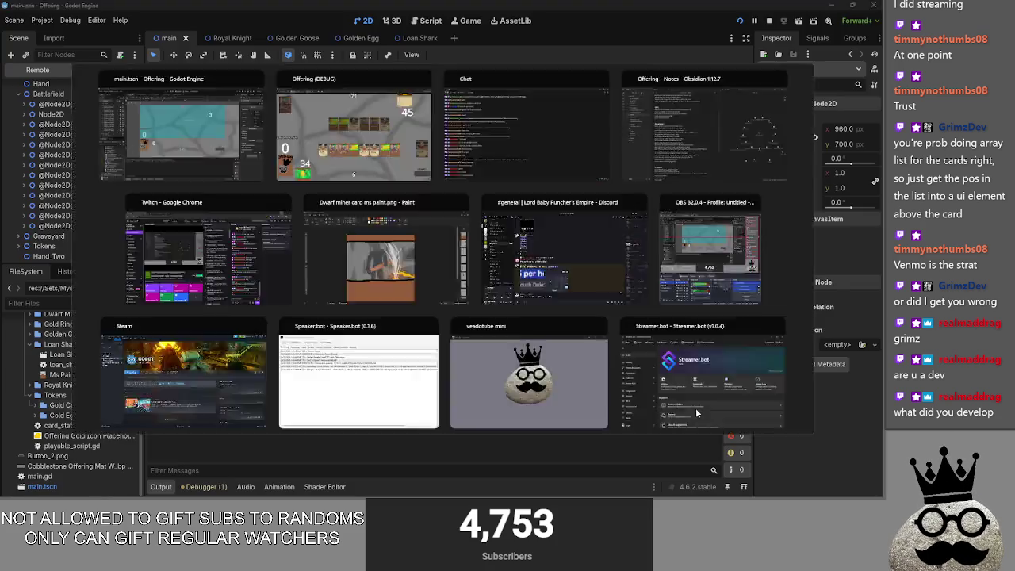
pyautogui.hotkey('alt', 'Tab')
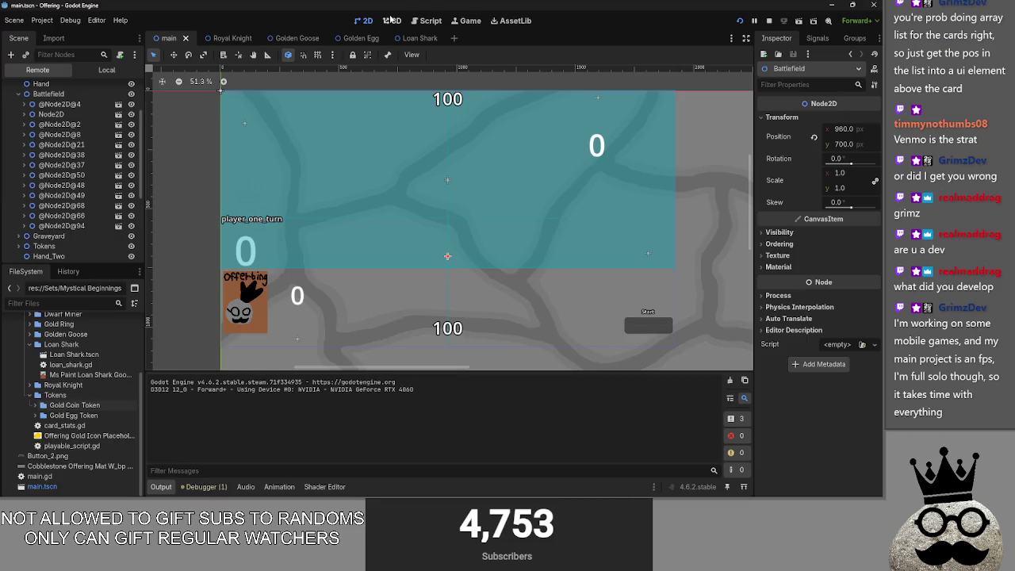
# In main.gd, collapse the card_makes_token and bot_decision functions to bring the #TODO block into view
pyautogui.click(427, 23)
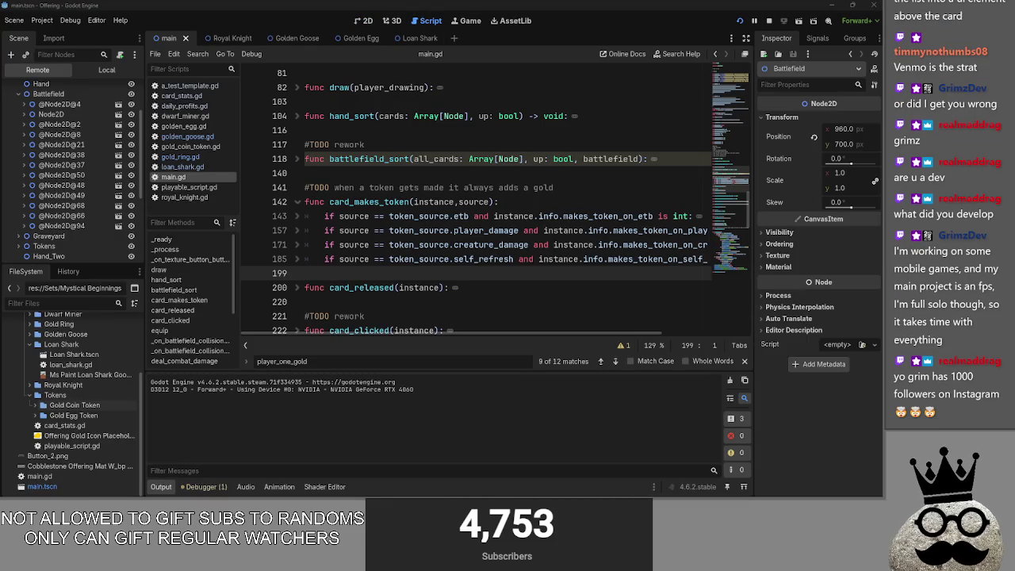
pyautogui.scroll(-3, 444, 261)
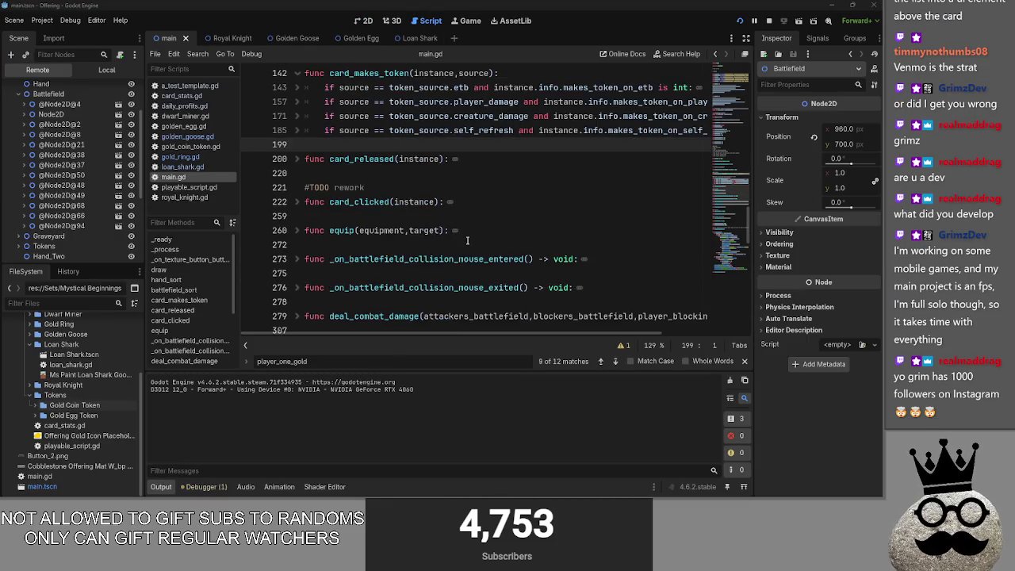
pyautogui.scroll(2, 357, 199)
pyautogui.click(300, 158)
pyautogui.scroll(-3, 333, 182)
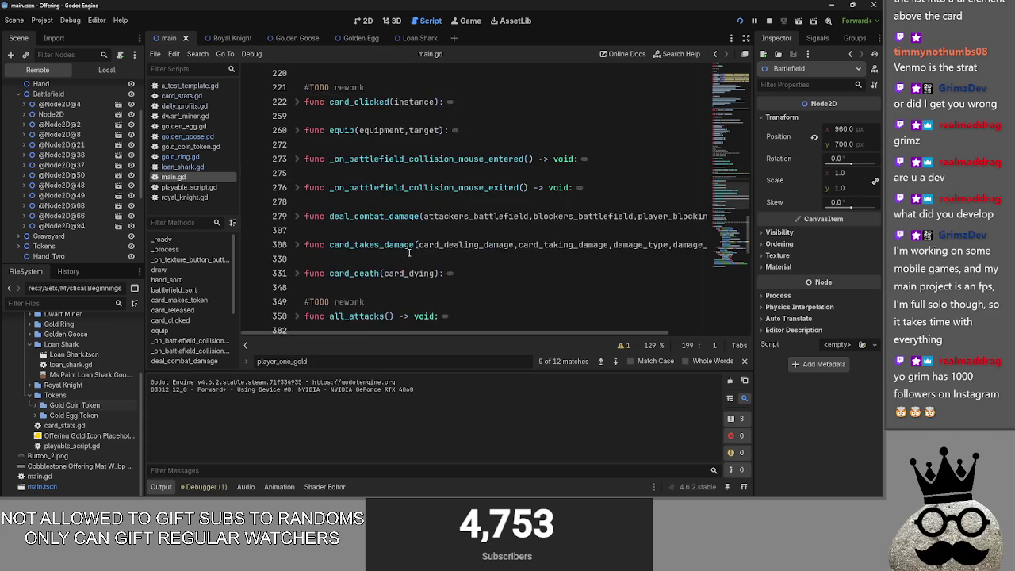
pyautogui.scroll(-4, 365, 215)
pyautogui.scroll(-4, 396, 237)
pyautogui.click(298, 102)
pyautogui.scroll(5, 396, 238)
pyautogui.scroll(5, 433, 292)
pyautogui.scroll(5, 433, 292)
pyautogui.scroll(-2, 433, 294)
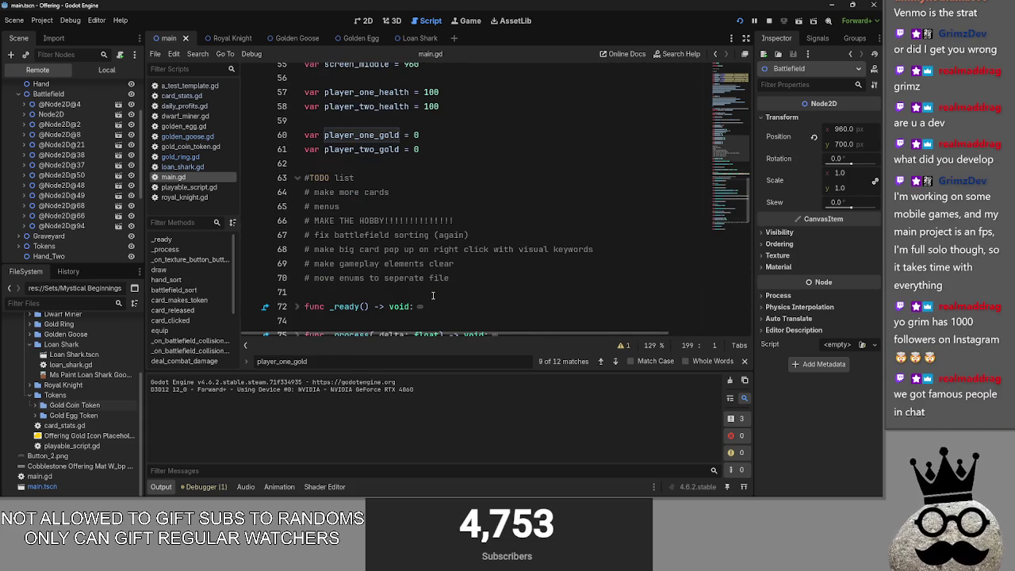
# Delete the #TODO comment block on lines 63–70 and return to the Obsidian notes
pyautogui.moveTo(457, 279); pyautogui.dragTo(305, 178)
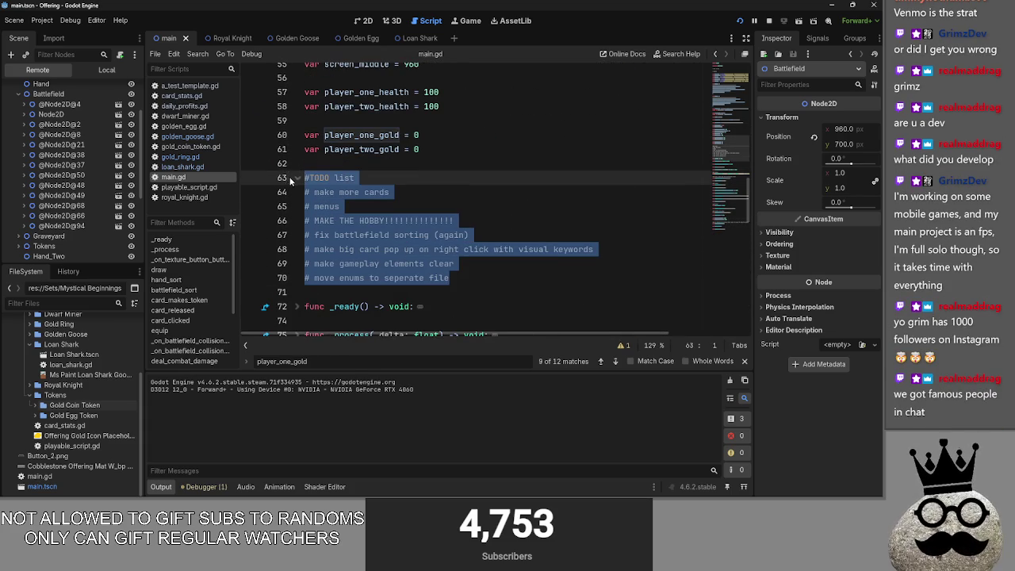
pyautogui.press('BackSpace')
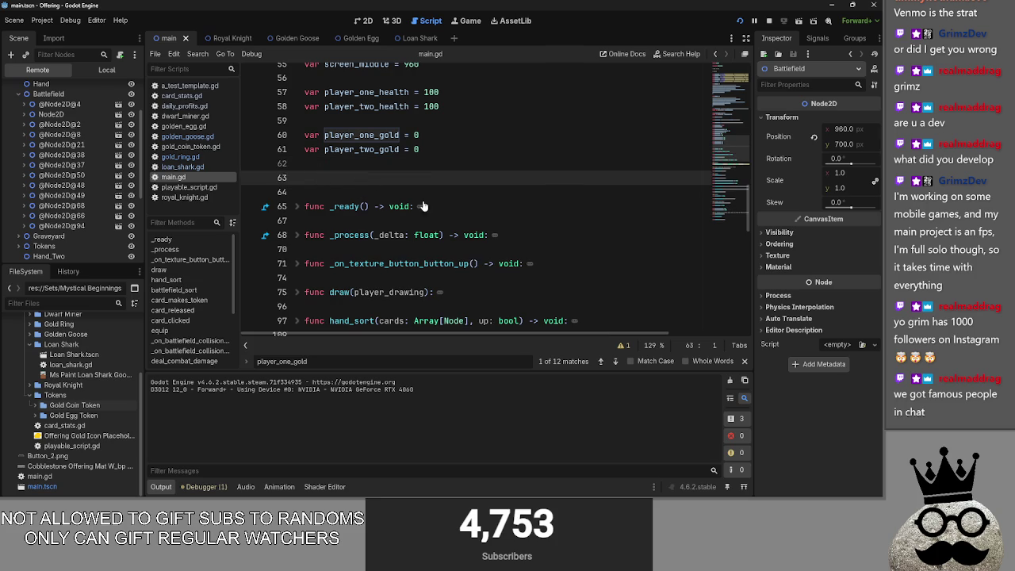
pyautogui.hotkey('alt', 'Tab')
pyautogui.hotkey('alt', 'Tab')
pyautogui.hotkey('alt', 'Tab')
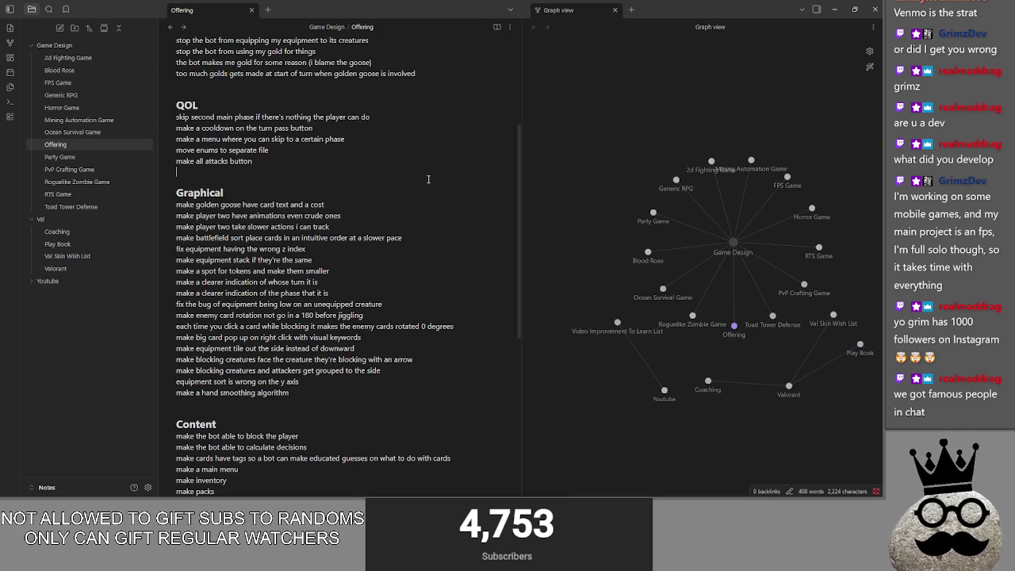
pyautogui.moveTo(195, 425)
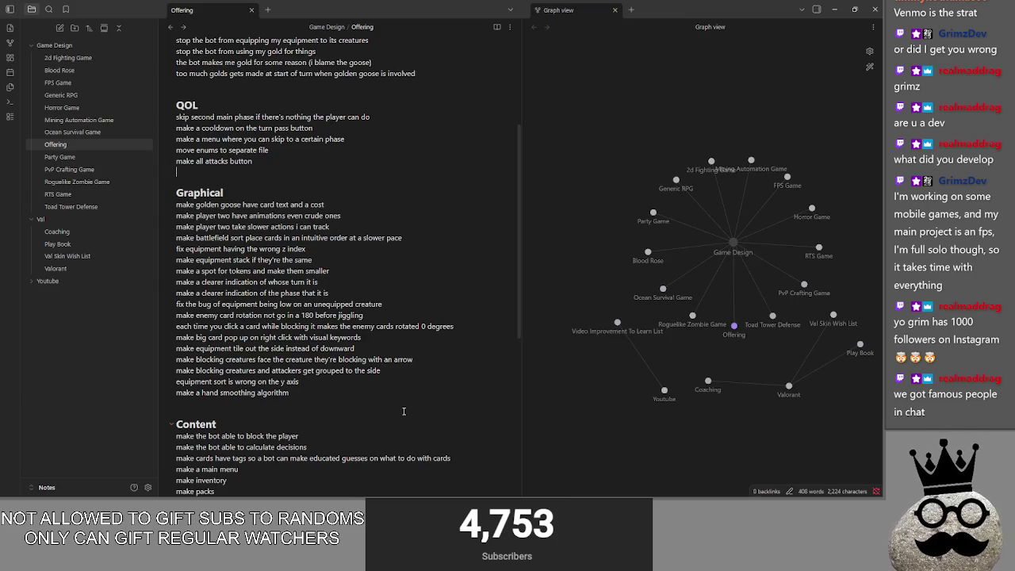
pyautogui.click(358, 394)
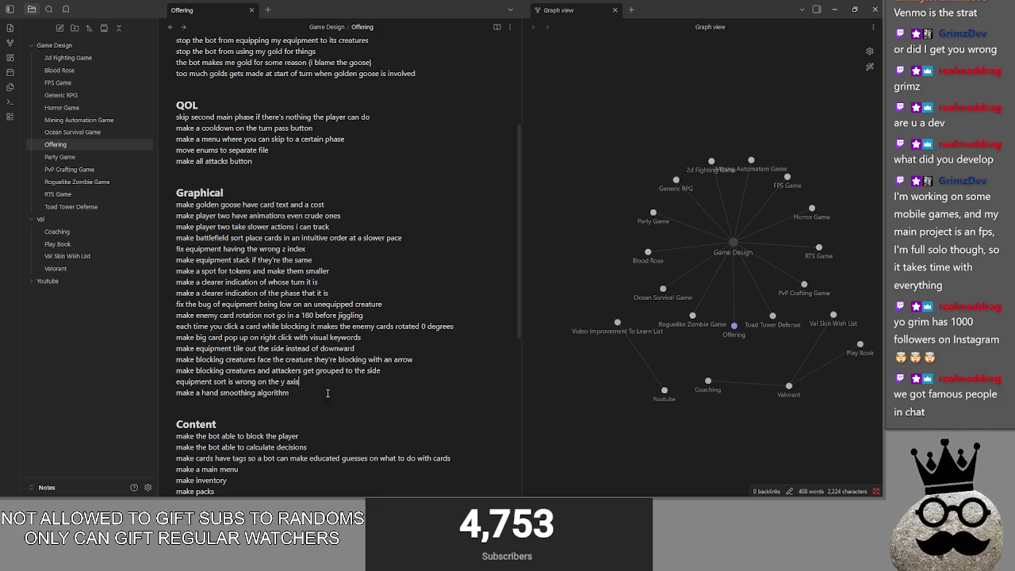
pyautogui.scroll(-1, 332, 390)
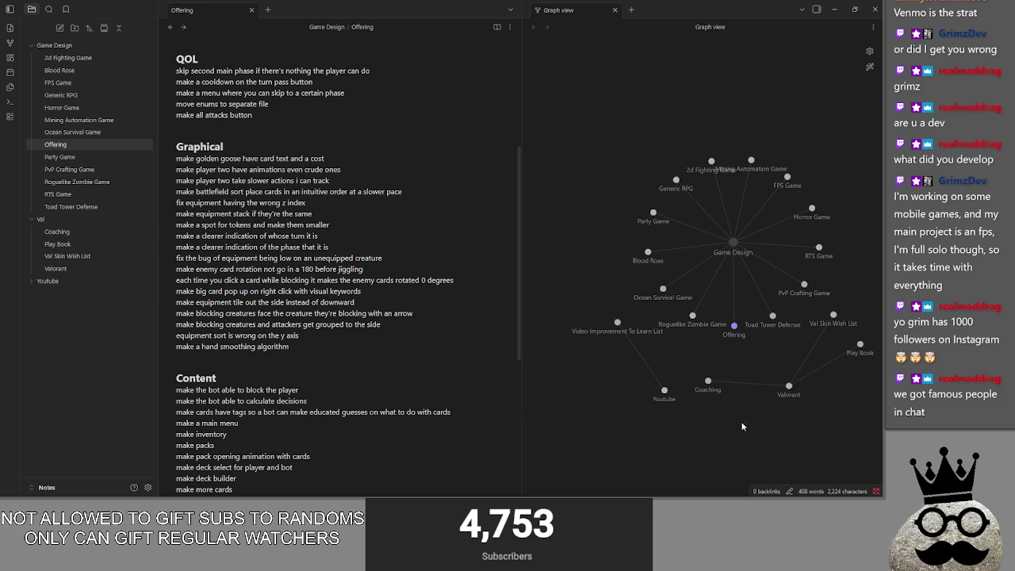
pyautogui.click(301, 358)
pyautogui.scroll(-1, 301, 361)
pyautogui.click(268, 465)
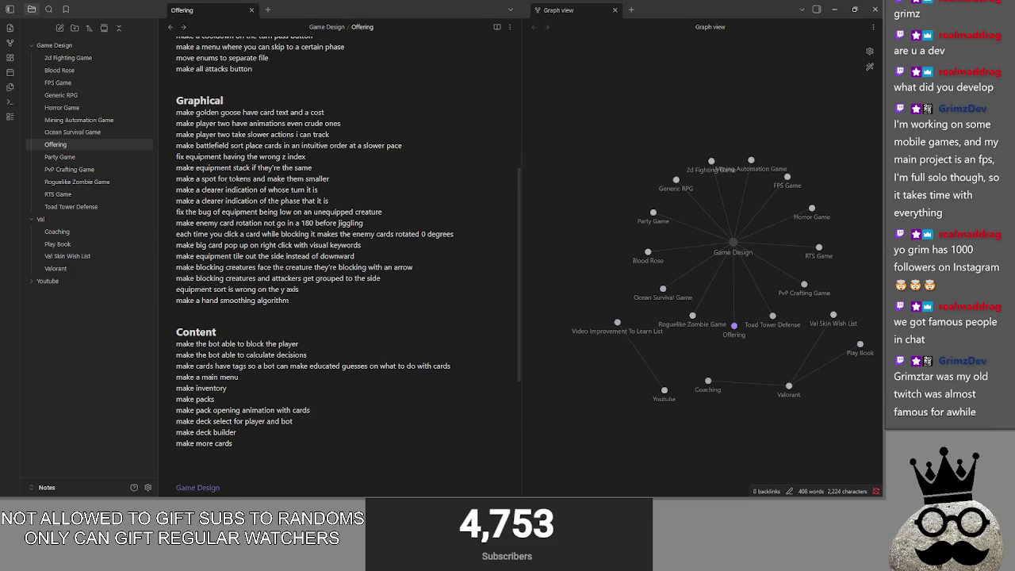
pyautogui.hotkey('alt', 'Tab')
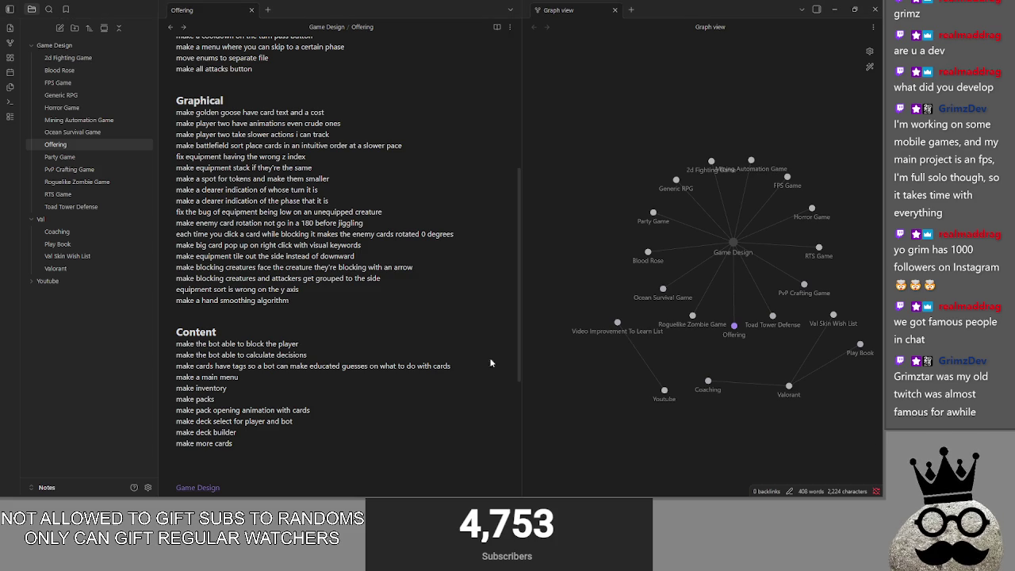
pyautogui.hotkey('alt', 'Tab')
pyautogui.press('Tab')
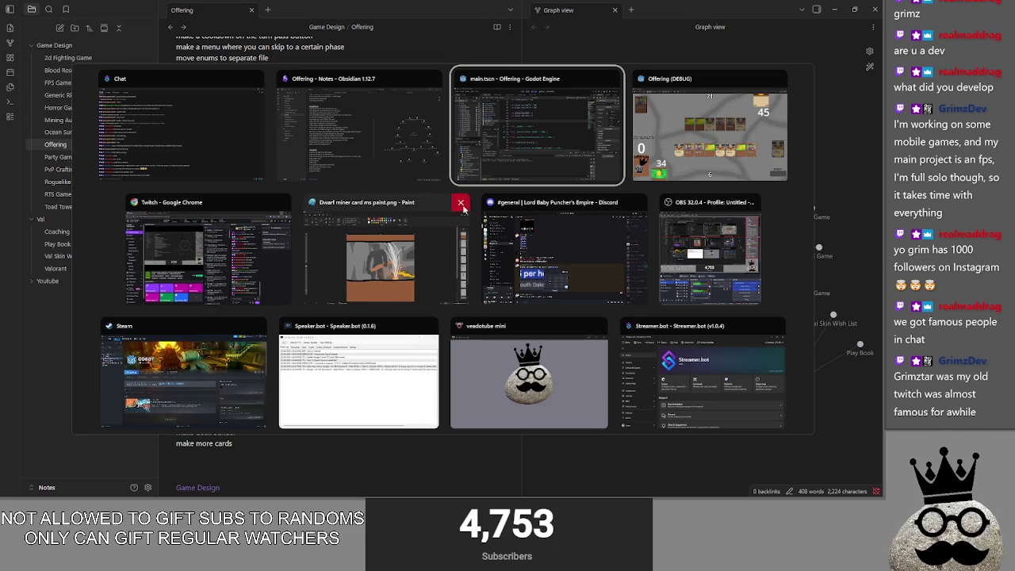
pyautogui.click(340, 119)
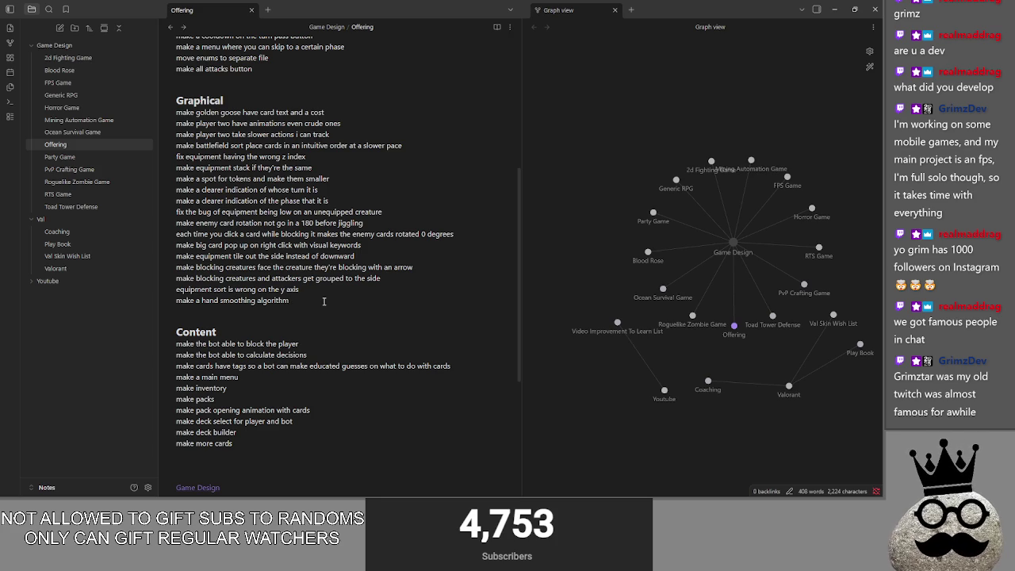
pyautogui.click(373, 292)
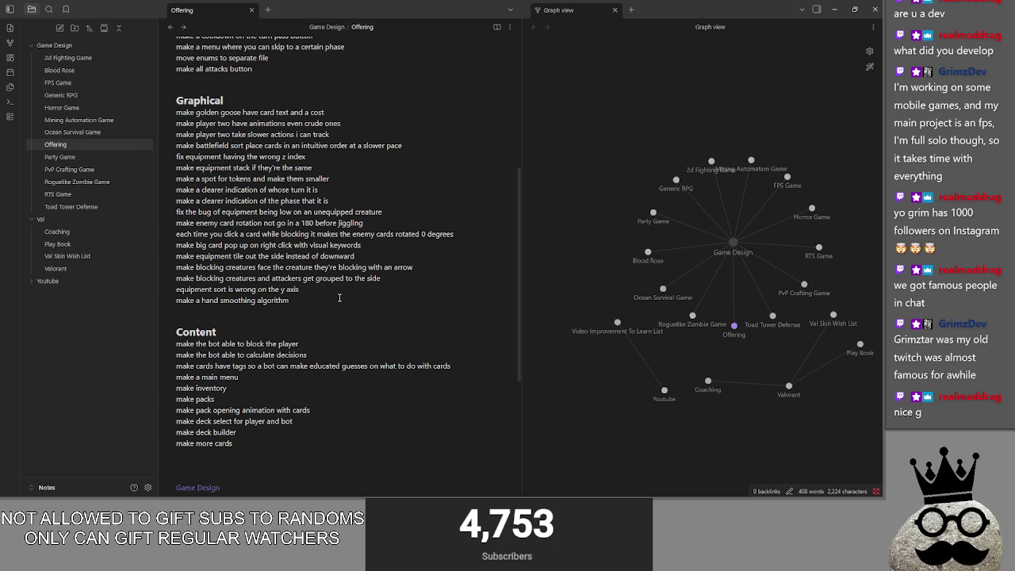
pyautogui.hotkey('alt', 'Tab')
pyautogui.hotkey('alt', 'Tab')
pyautogui.hotkey('alt', 'Tab')
pyautogui.hotkey('alt', 'Tab')
pyautogui.press('Escape')
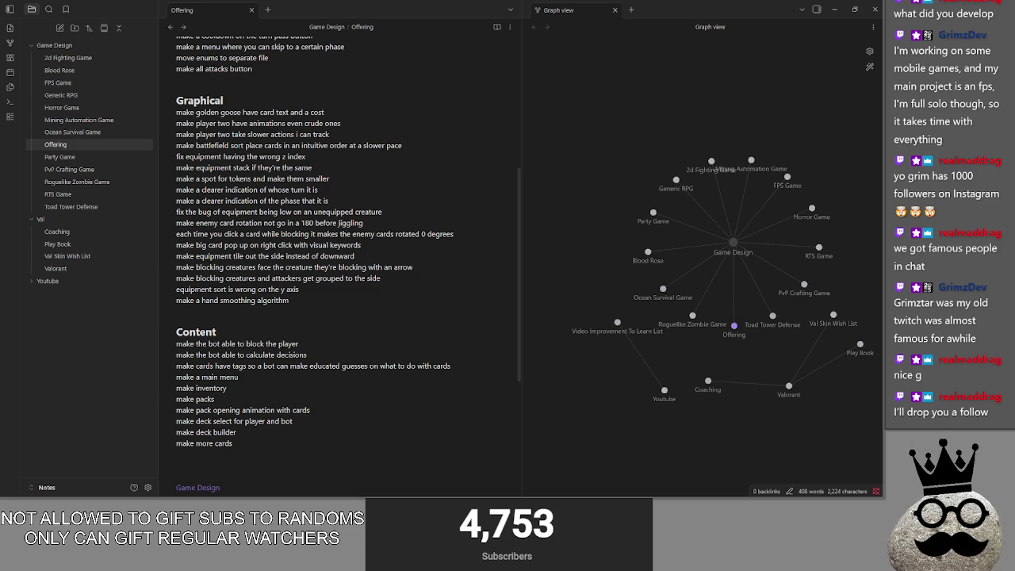
pyautogui.click(728, 391)
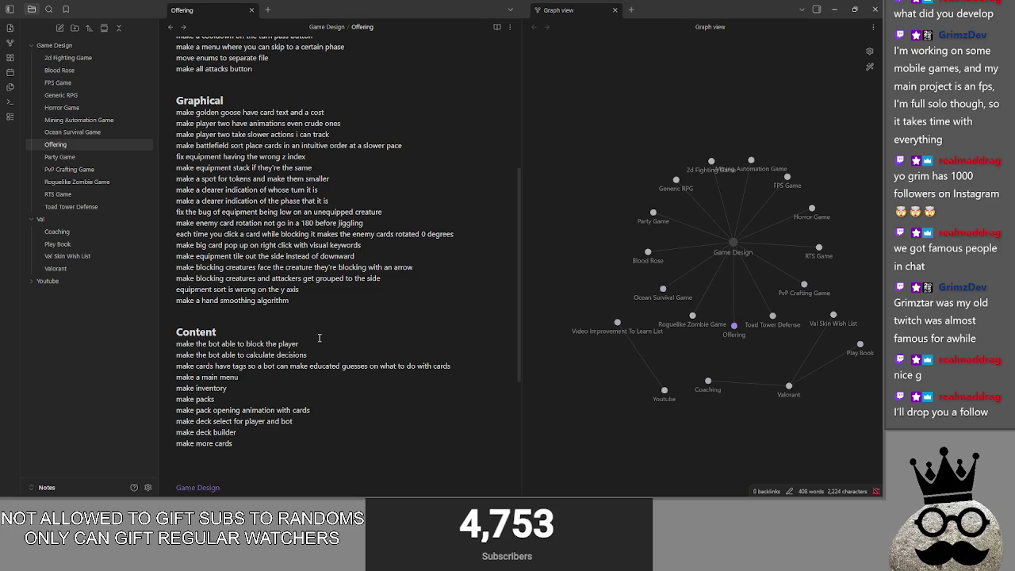
pyautogui.scroll(3, 322, 296)
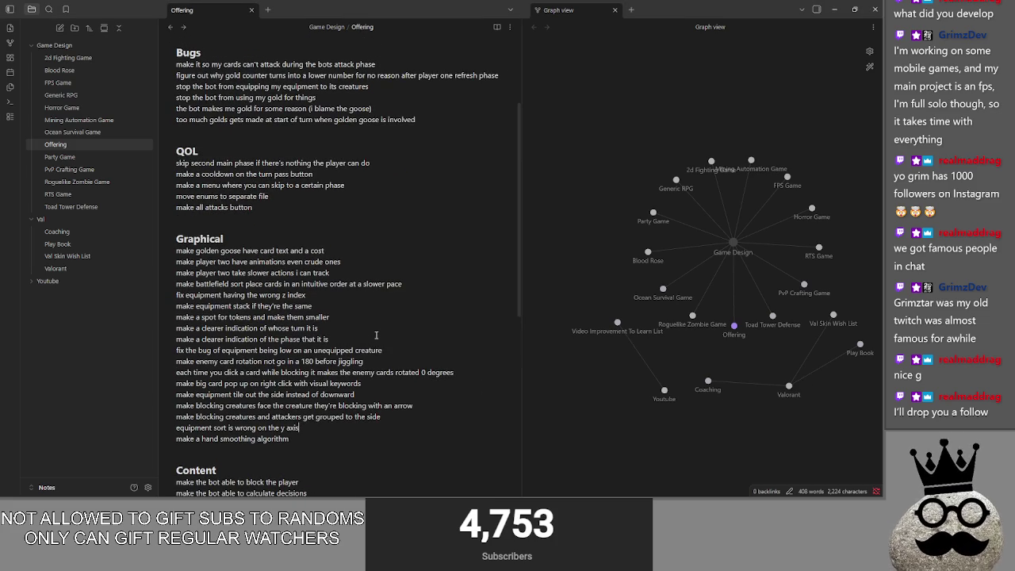
pyautogui.click(315, 222)
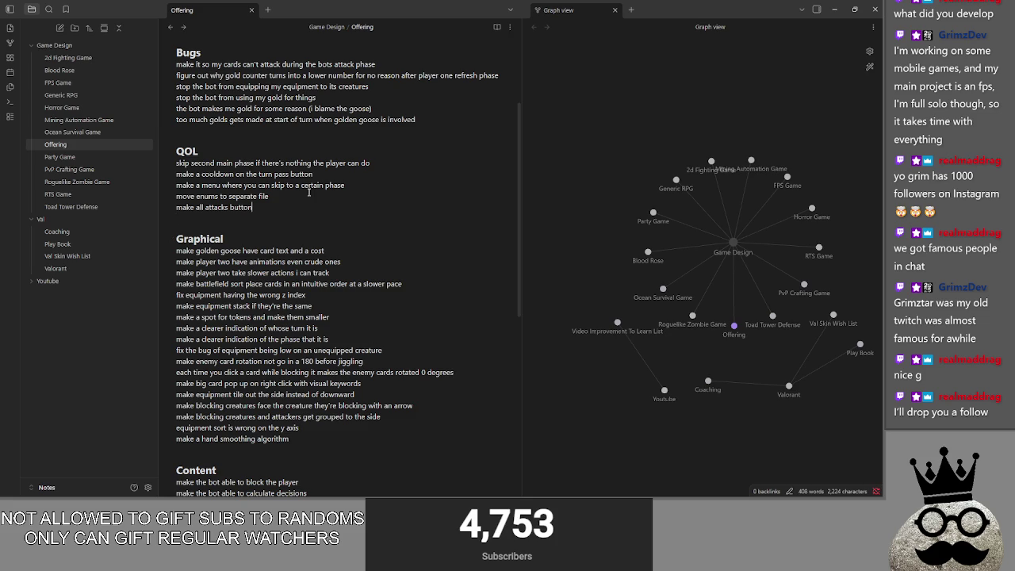
pyautogui.click(358, 185)
pyautogui.click(375, 175)
pyautogui.click(409, 163)
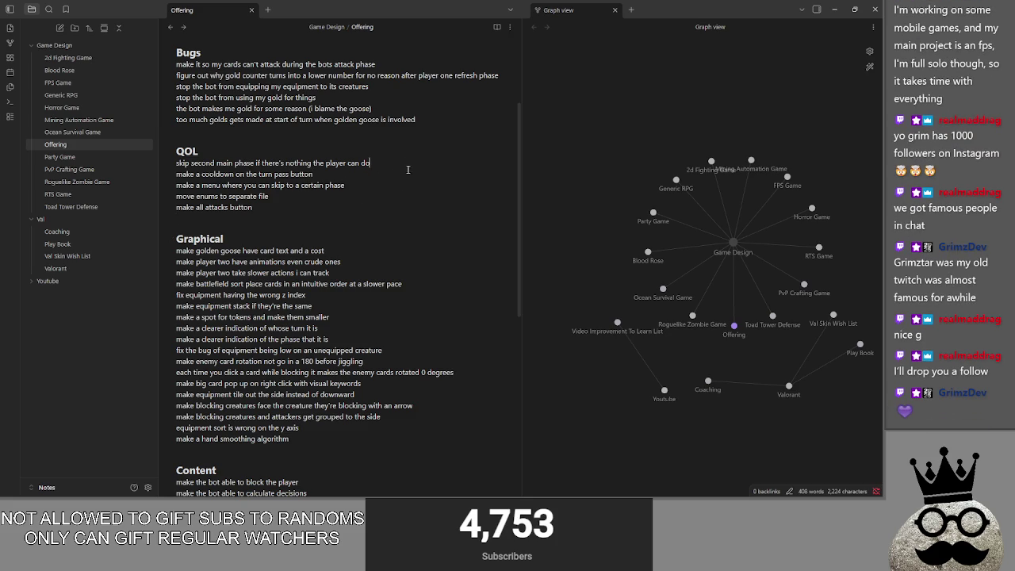
pyautogui.press('Up')
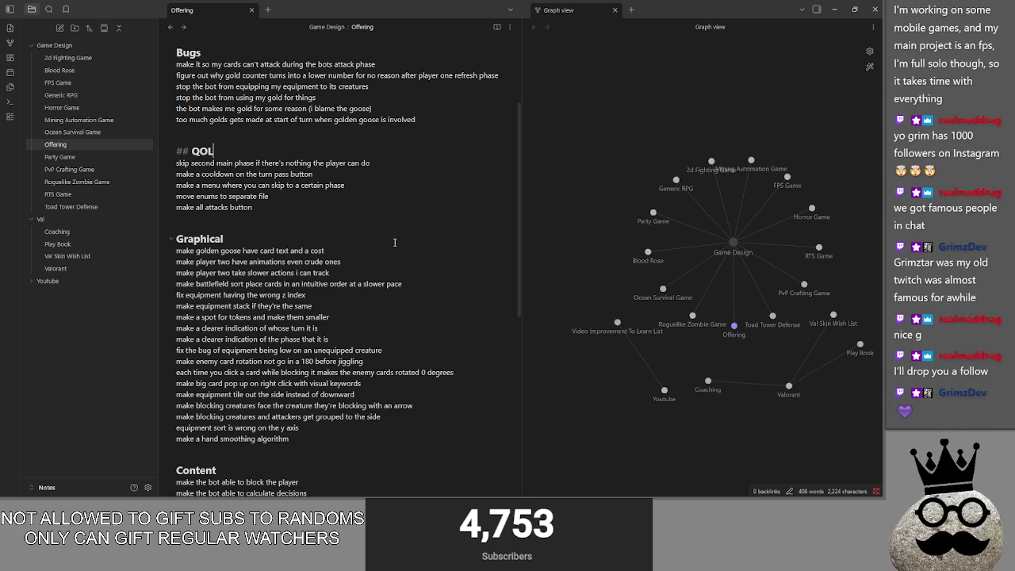
pyautogui.scroll(2, 395, 236)
pyautogui.click(320, 318)
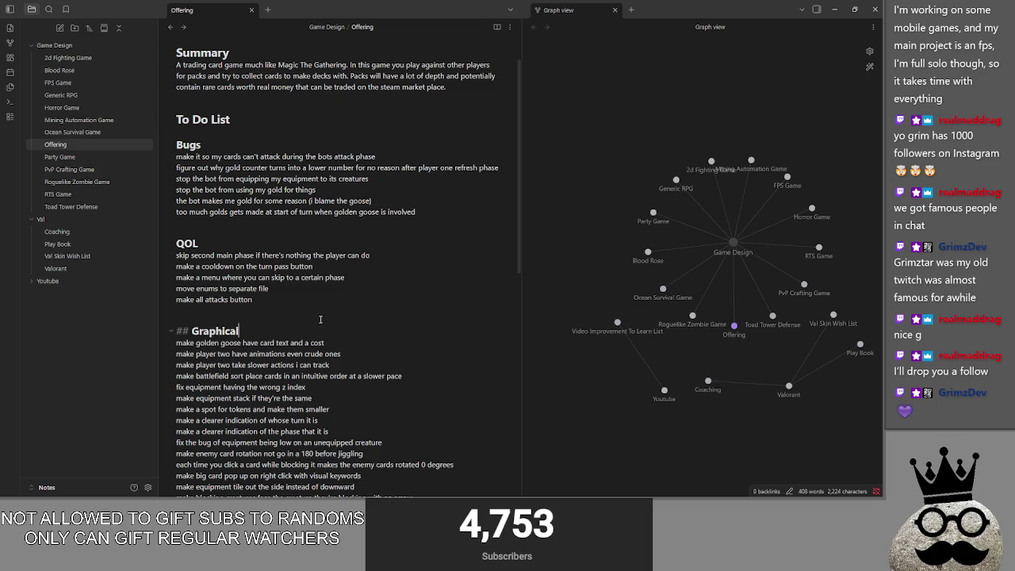
pyautogui.click(311, 312)
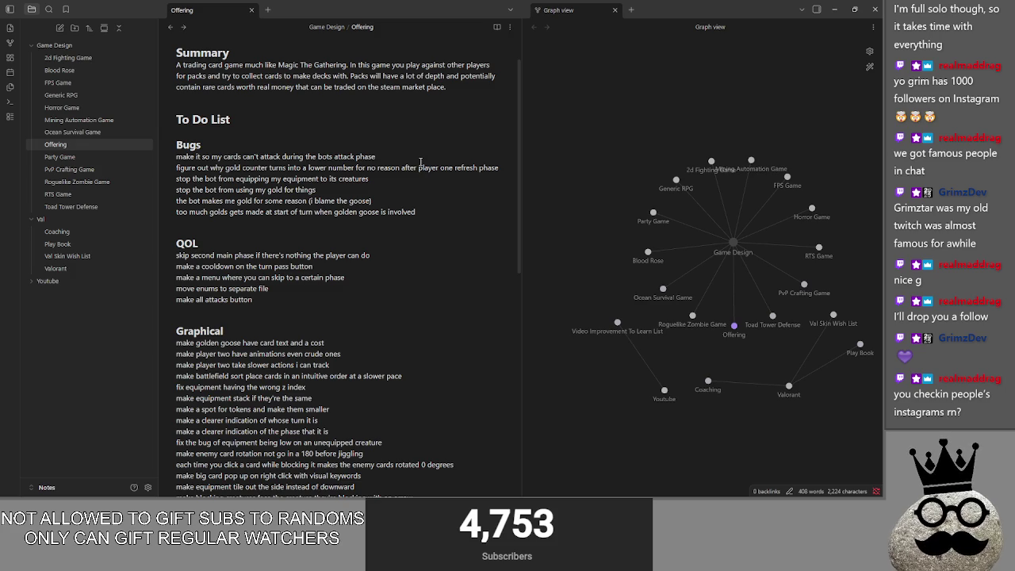
pyautogui.click(57, 207)
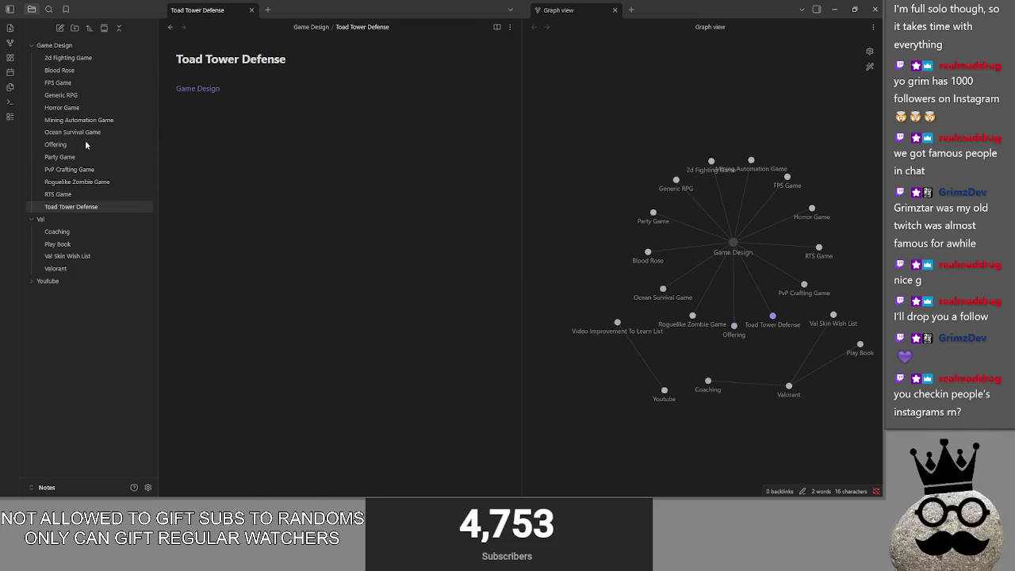
pyautogui.click(56, 144)
pyautogui.scroll(-5, 378, 266)
pyautogui.scroll(5, 378, 266)
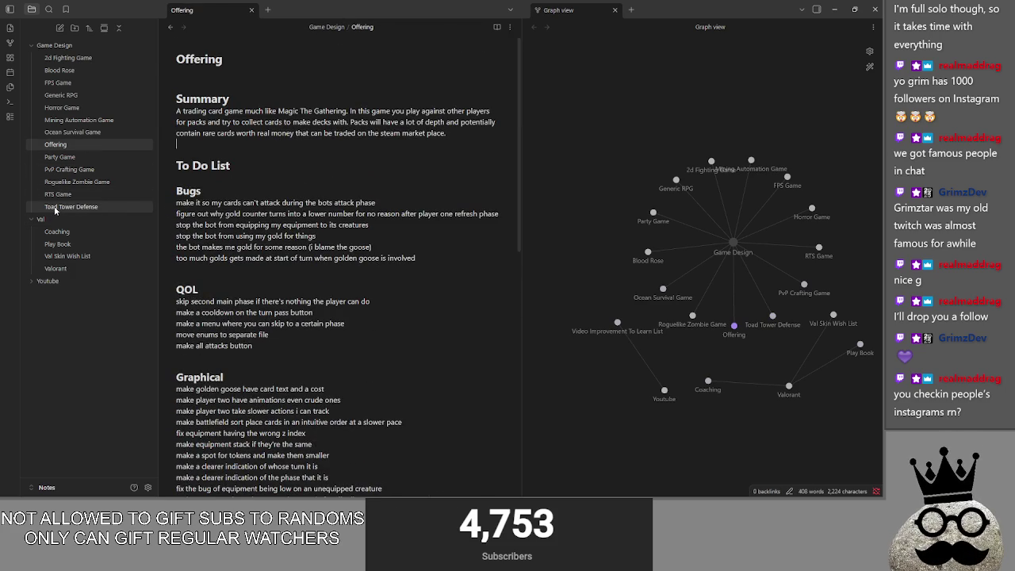
pyautogui.scroll(-5, 307, 181)
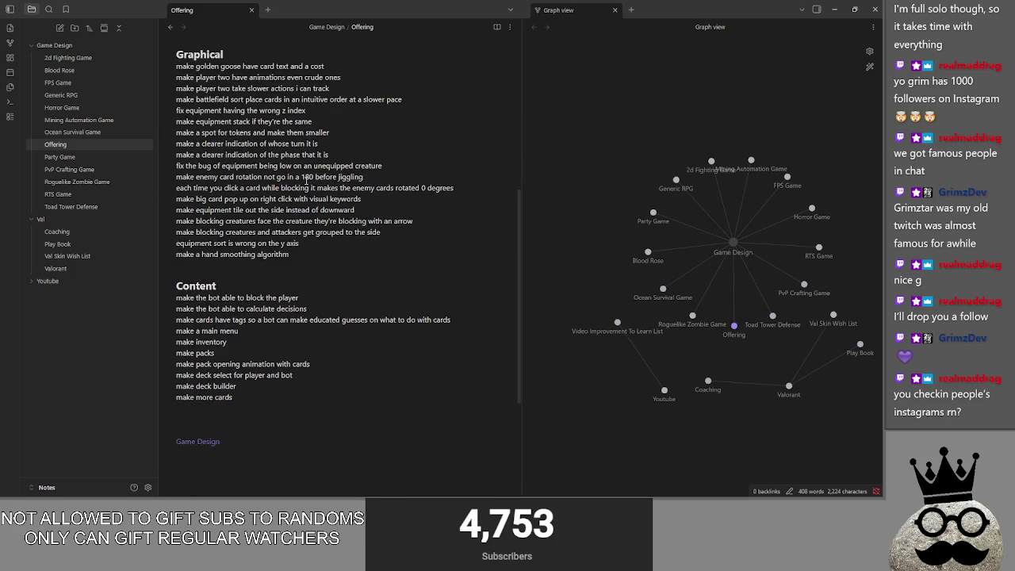
pyautogui.scroll(5, 315, 181)
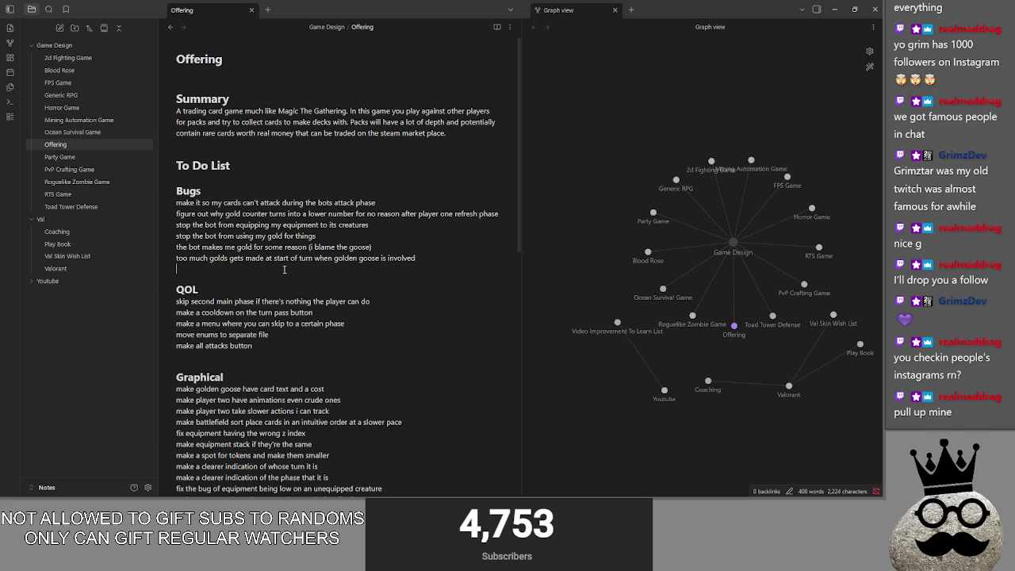
pyautogui.click(422, 145)
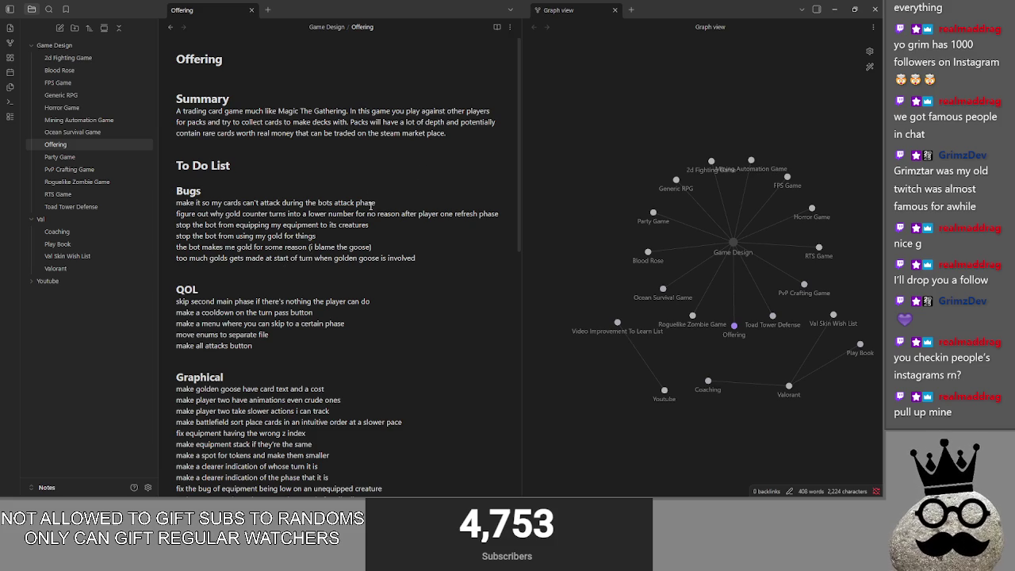
pyautogui.moveTo(544, 487)
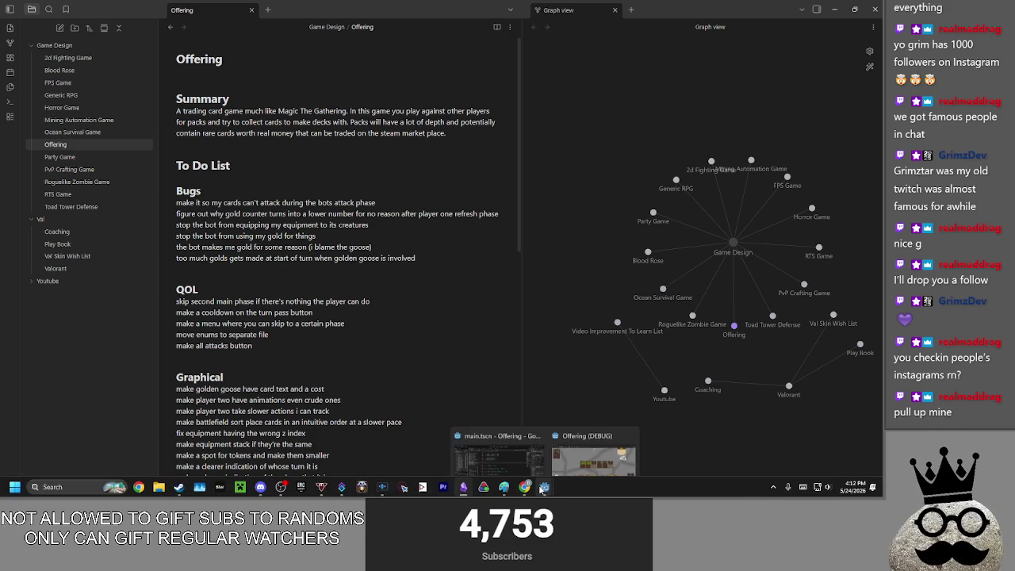
# End the turn in the running Offering game so player two plays, then return to Obsidian
pyautogui.click(594, 466)
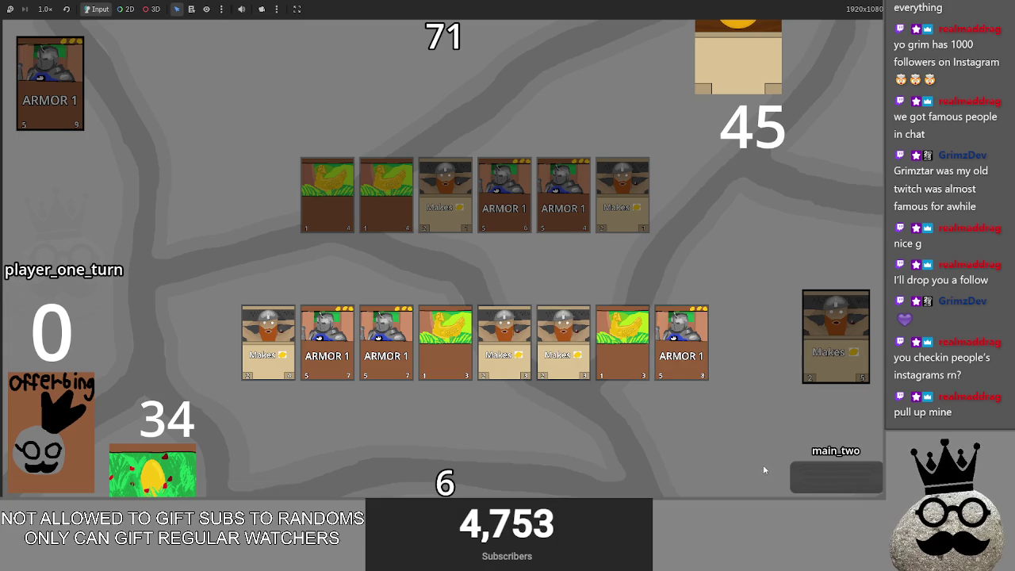
pyautogui.click(832, 476)
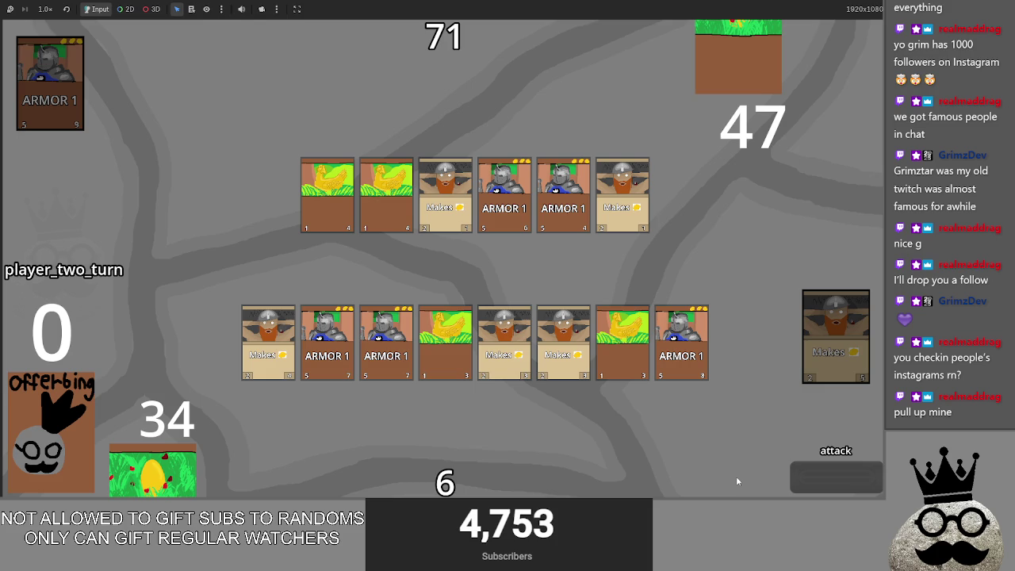
pyautogui.hotkey('alt', 'Tab')
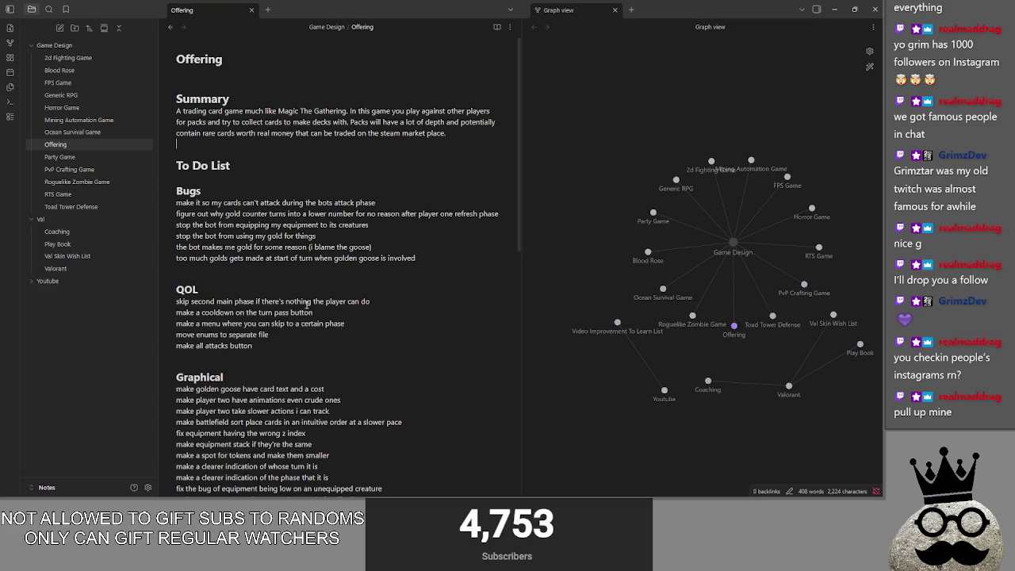
# Add 'make phases not scroll by instantly' on a new line under the first QOL item
pyautogui.scroll(-2, 401, 333)
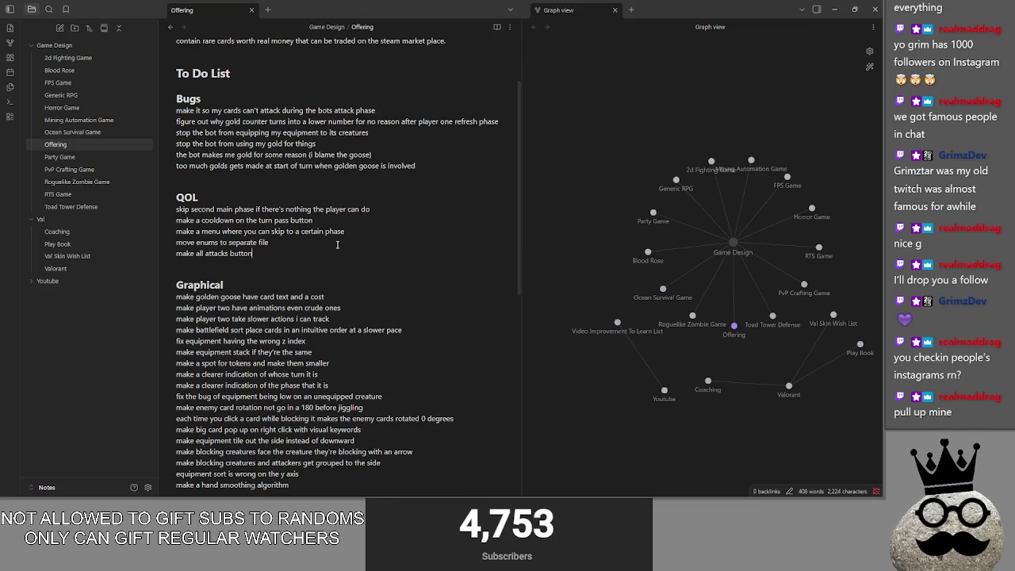
pyautogui.click(405, 206)
pyautogui.press('Return')
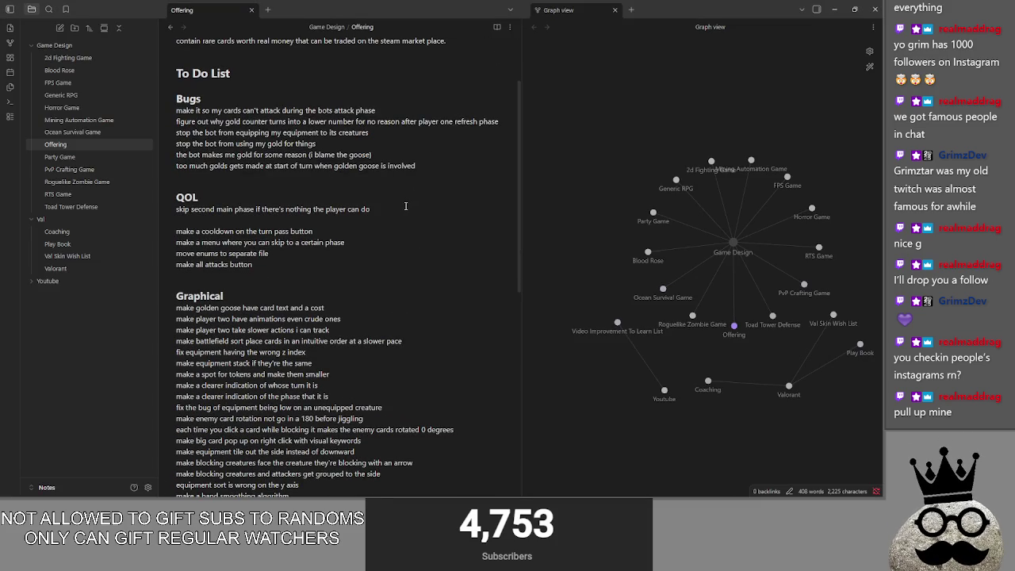
pyautogui.write('naje')
pyautogui.press('BackSpace')
pyautogui.press('BackSpace')
pyautogui.press('BackSpace')
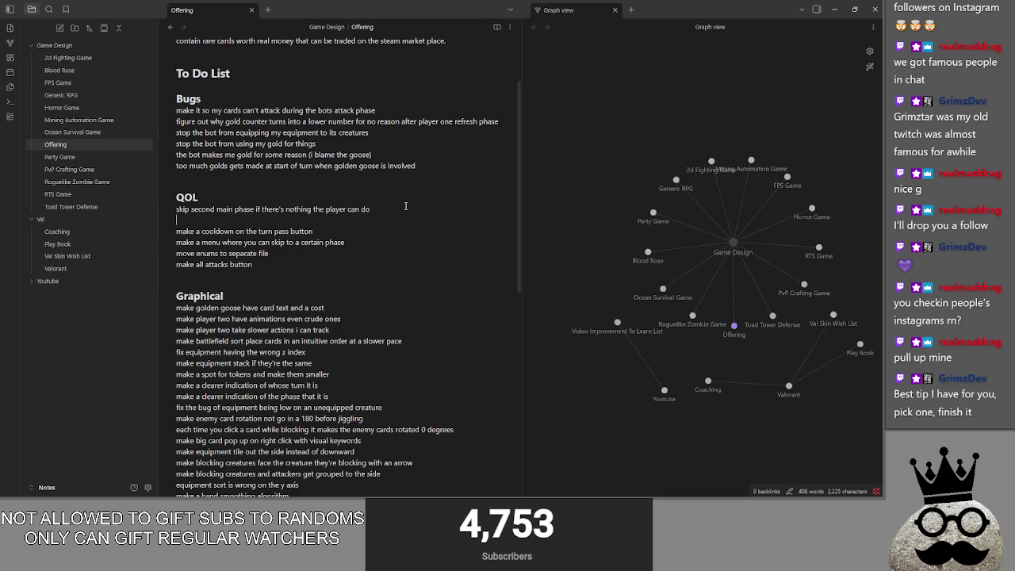
pyautogui.write('make phases not scroll by ins')
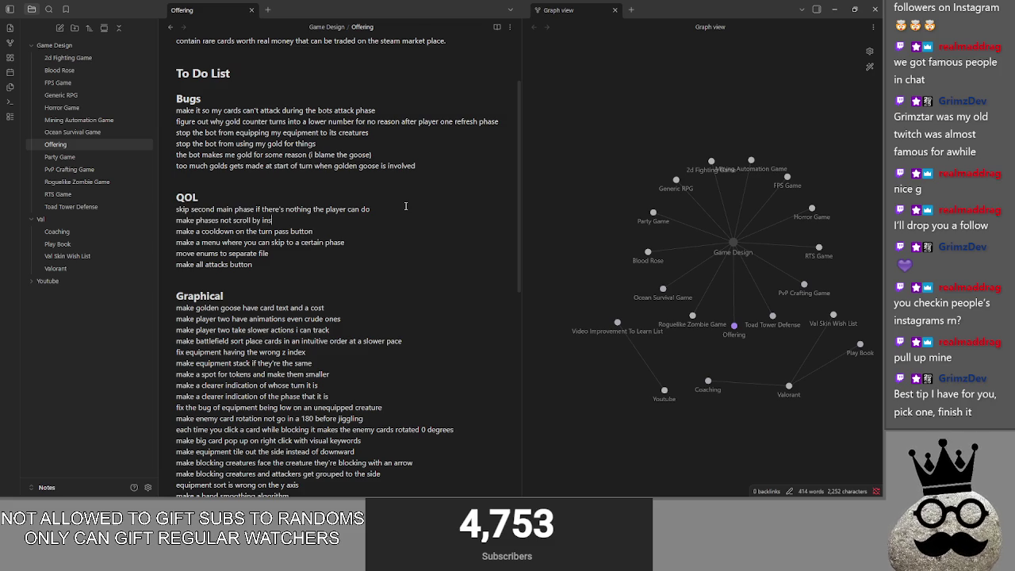
pyautogui.write('tantly')
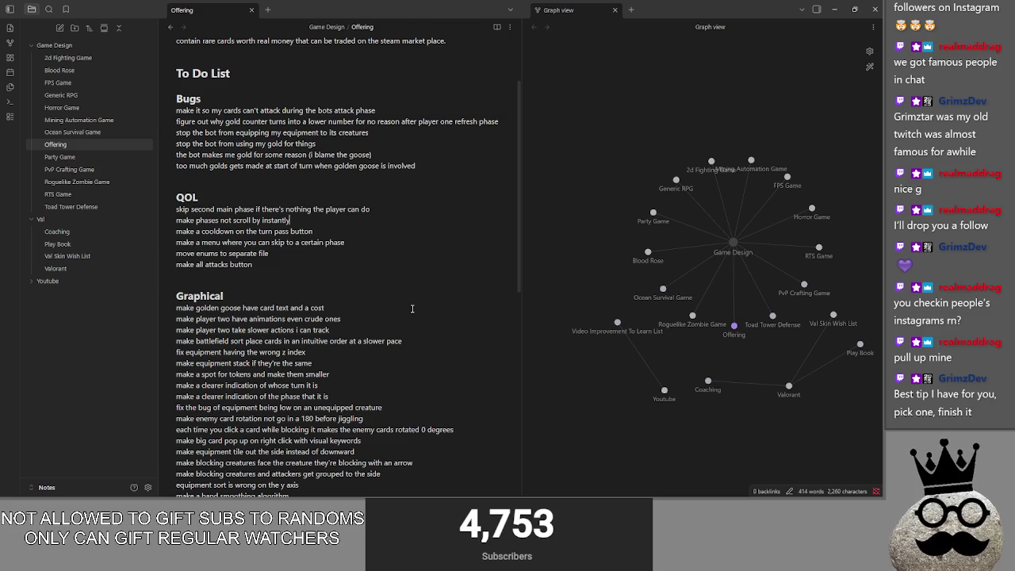
pyautogui.scroll(-3, 376, 297)
pyautogui.scroll(-1, 334, 261)
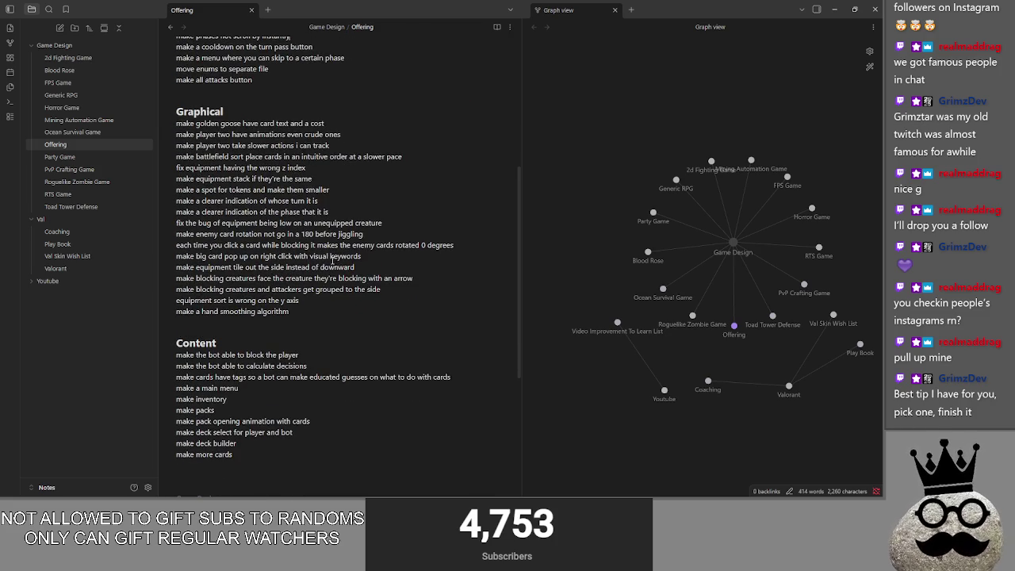
pyautogui.scroll(-3, 333, 259)
pyautogui.scroll(5, 332, 260)
pyautogui.scroll(3, 332, 259)
pyautogui.hotkey('alt', 'Tab')
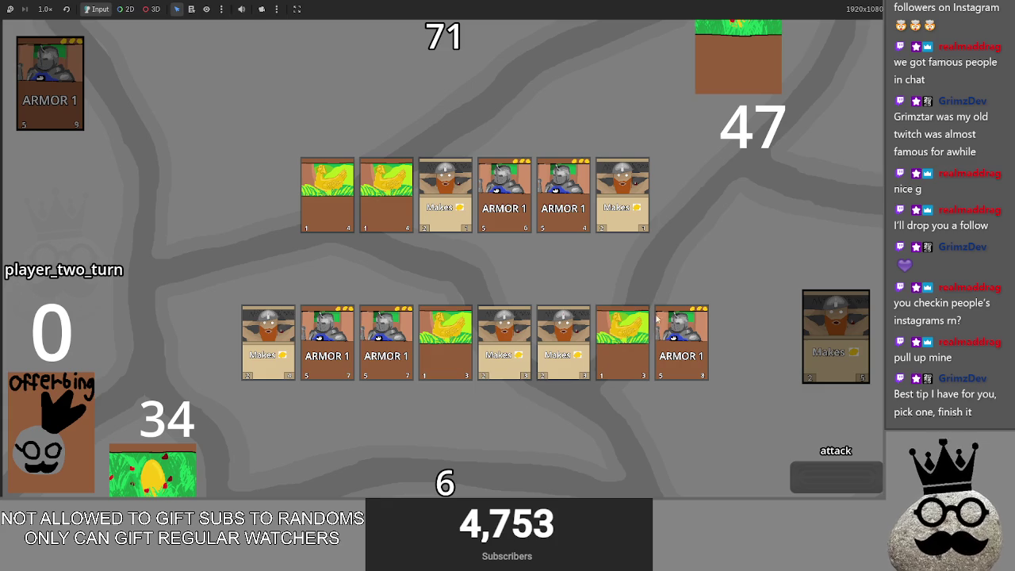
pyautogui.press('super')
pyautogui.press('super')
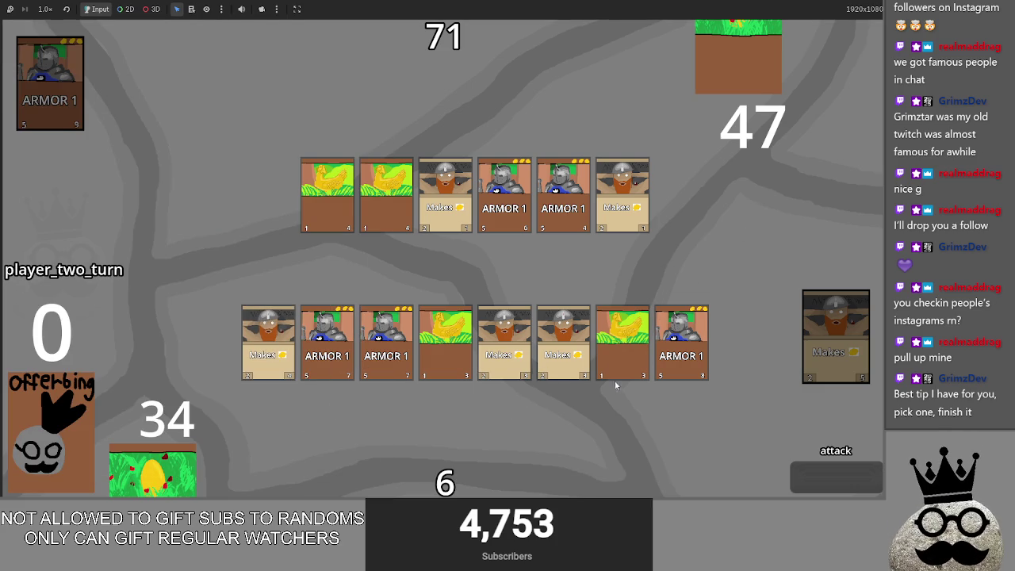
pyautogui.press('super')
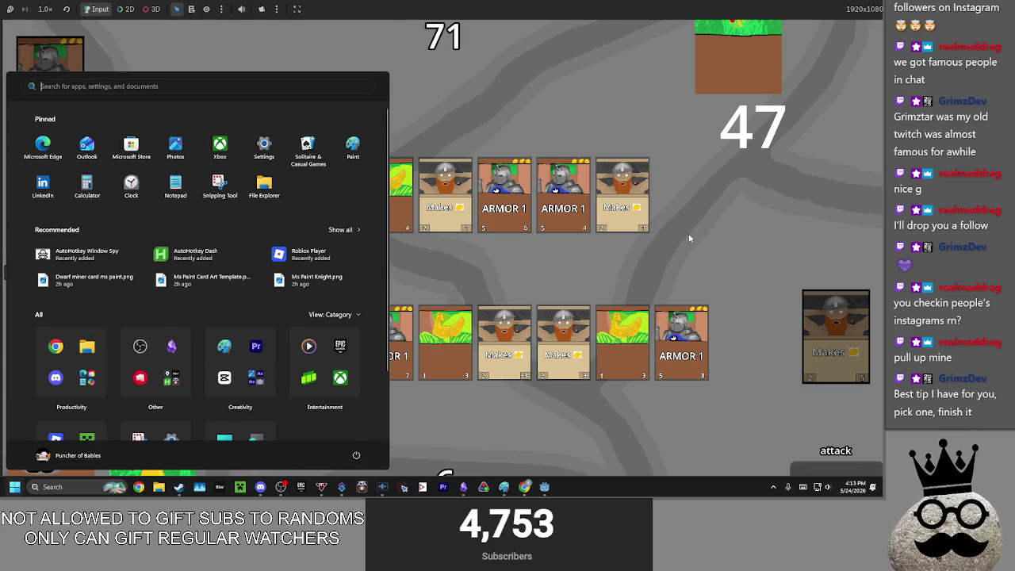
pyautogui.press('super')
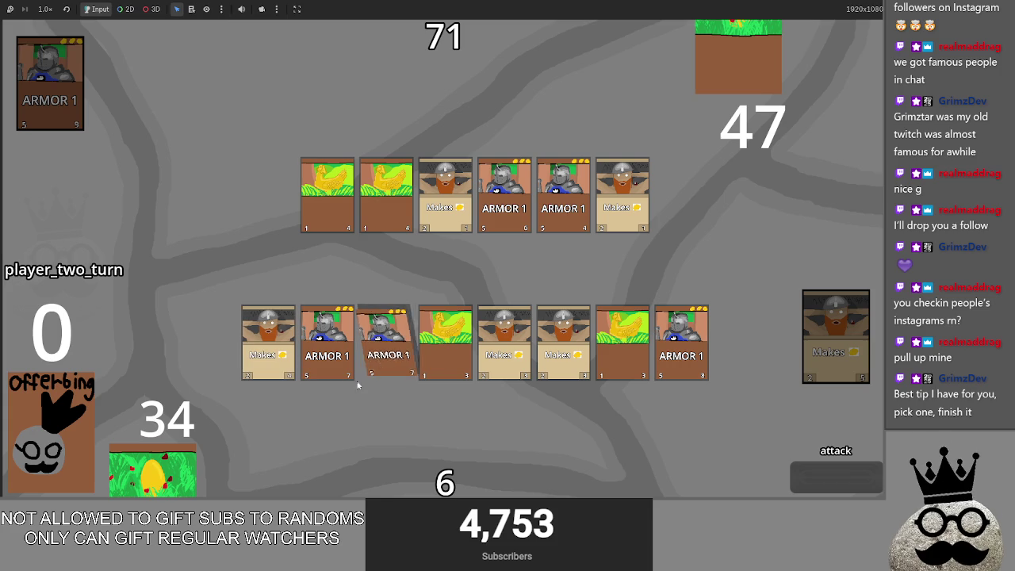
pyautogui.hotkey('alt', 'Tab')
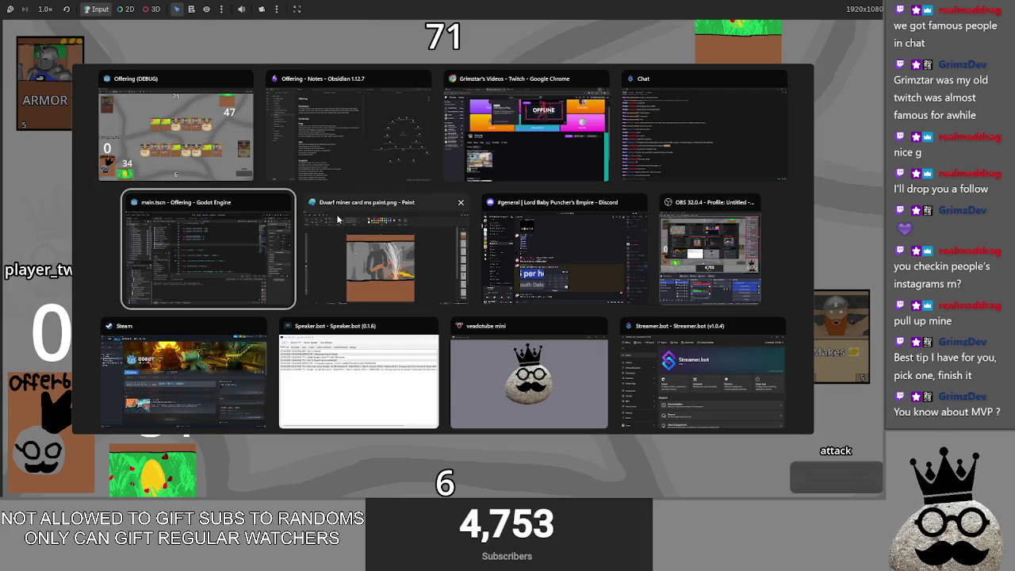
pyautogui.click(241, 147)
pyautogui.hotkey('alt', 'Tab')
pyautogui.hotkey('alt', 'Tab')
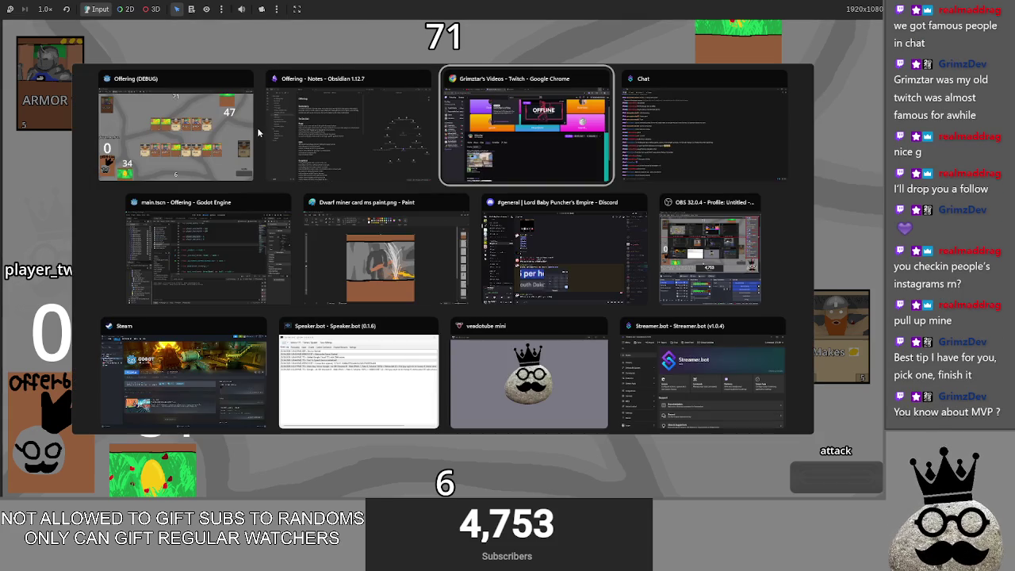
pyautogui.click(241, 147)
pyautogui.hotkey('alt', 'Tab')
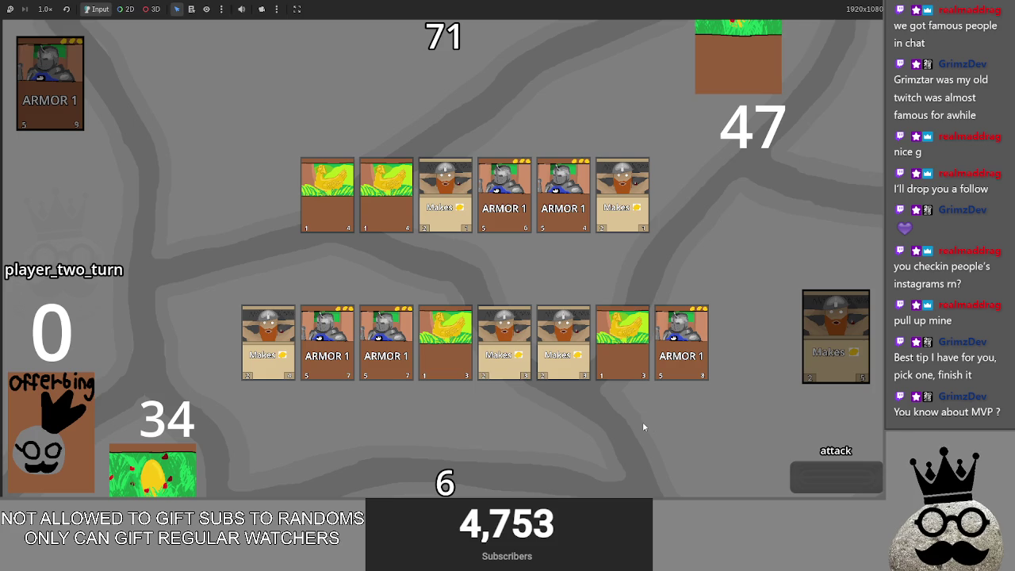
# Advance the running game from the attack phase to the block phase
pyautogui.click(845, 492)
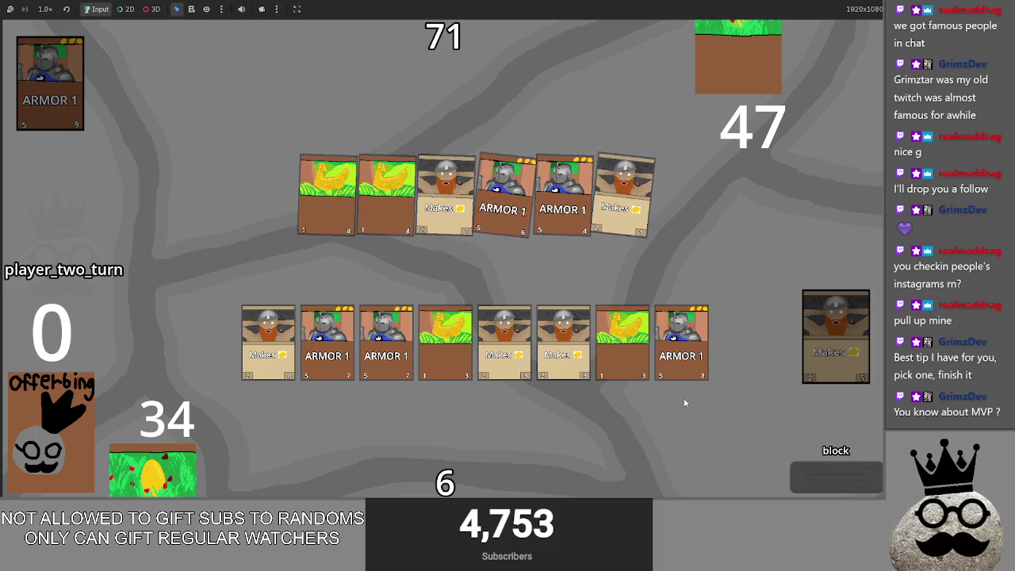
pyautogui.hotkey('alt', 'Tab')
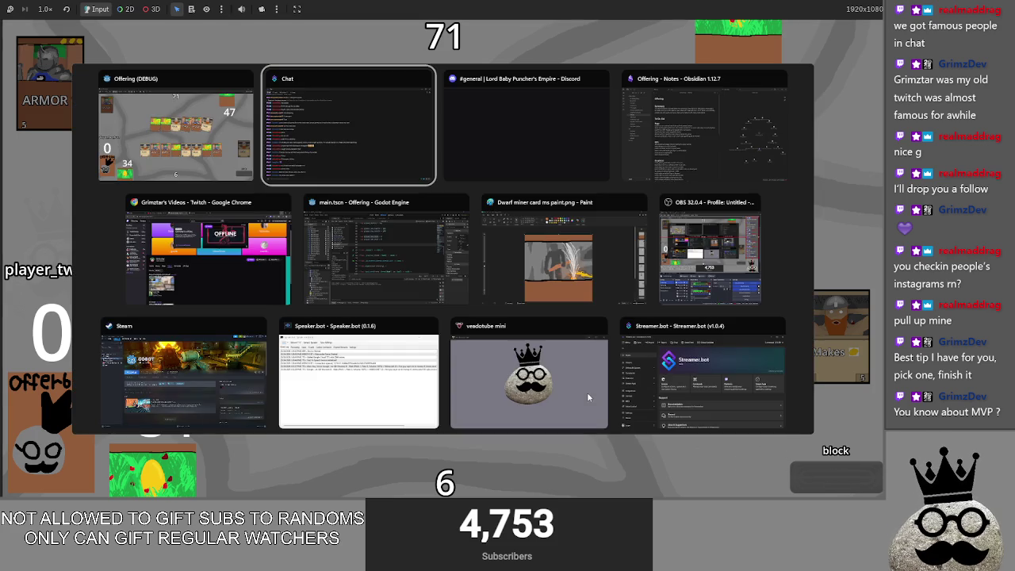
pyautogui.hotkey('alt', 'Tab')
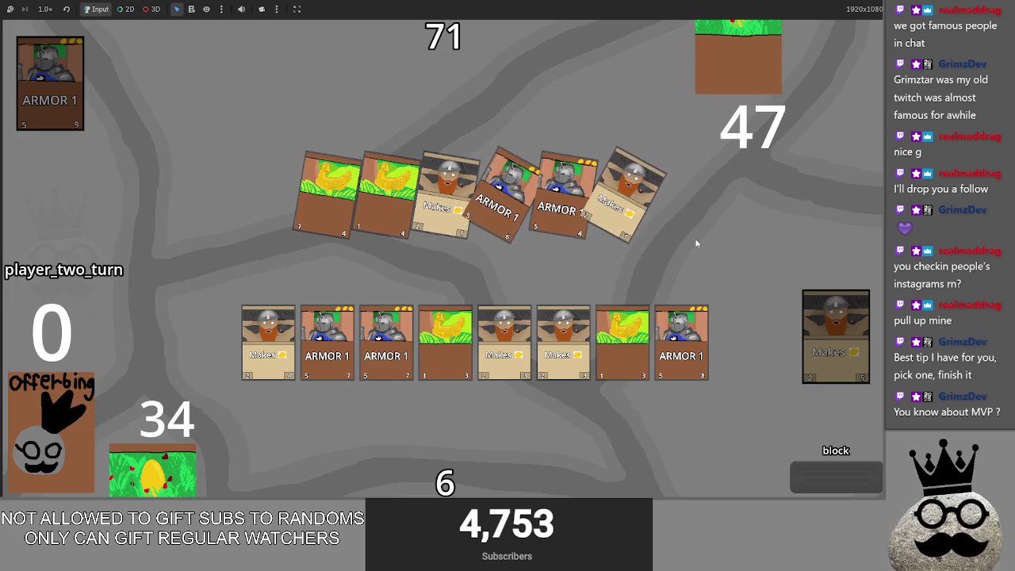
pyautogui.hotkey('alt', 'Tab')
pyautogui.hotkey('alt', 'Tab')
pyautogui.press('Escape')
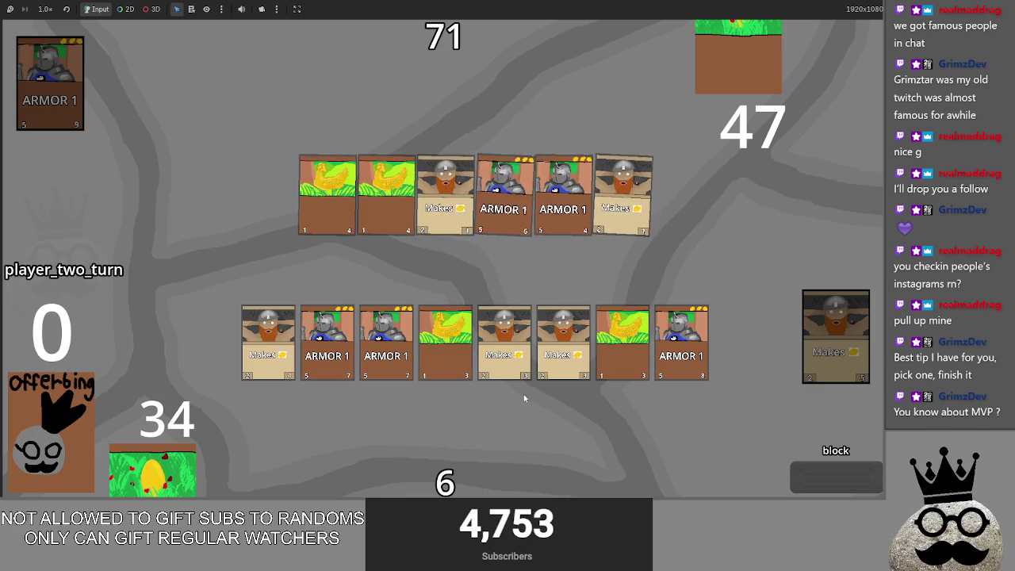
# Resolve blocking, then play player one's turn through main_two, main, attack and block before returning to Obsidian
pyautogui.click(831, 474)
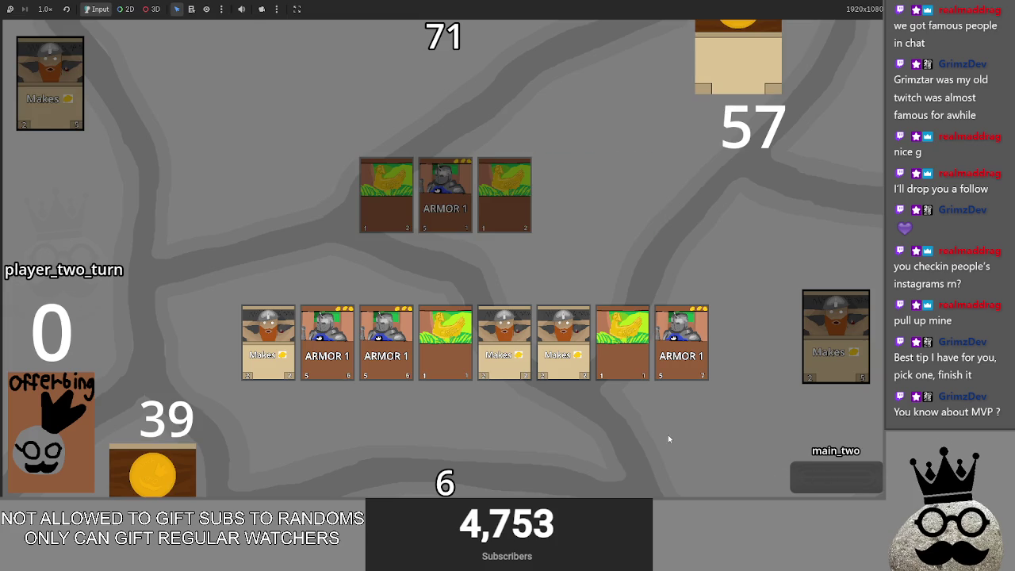
pyautogui.click(830, 487)
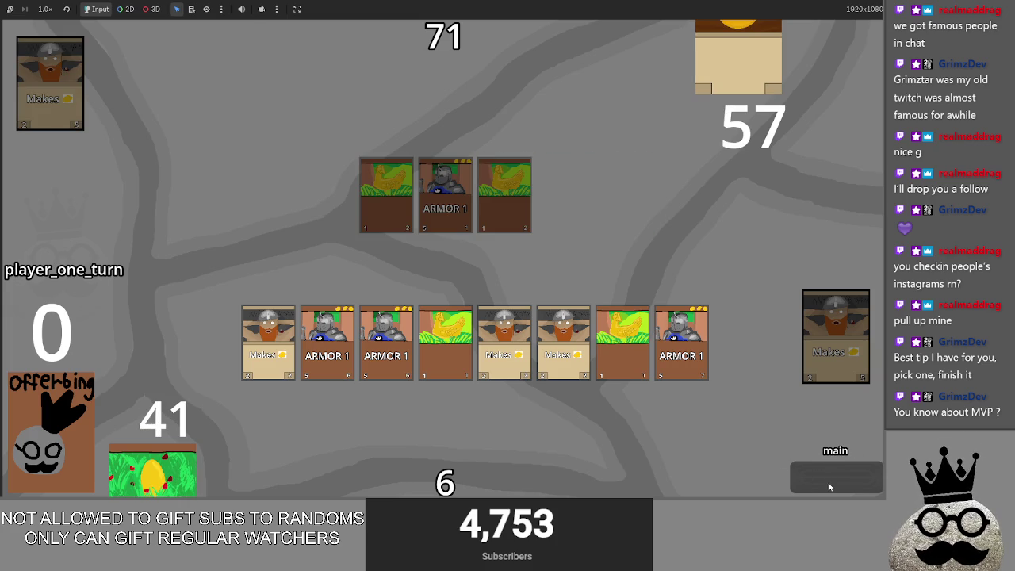
pyautogui.click(830, 488)
pyautogui.click(830, 487)
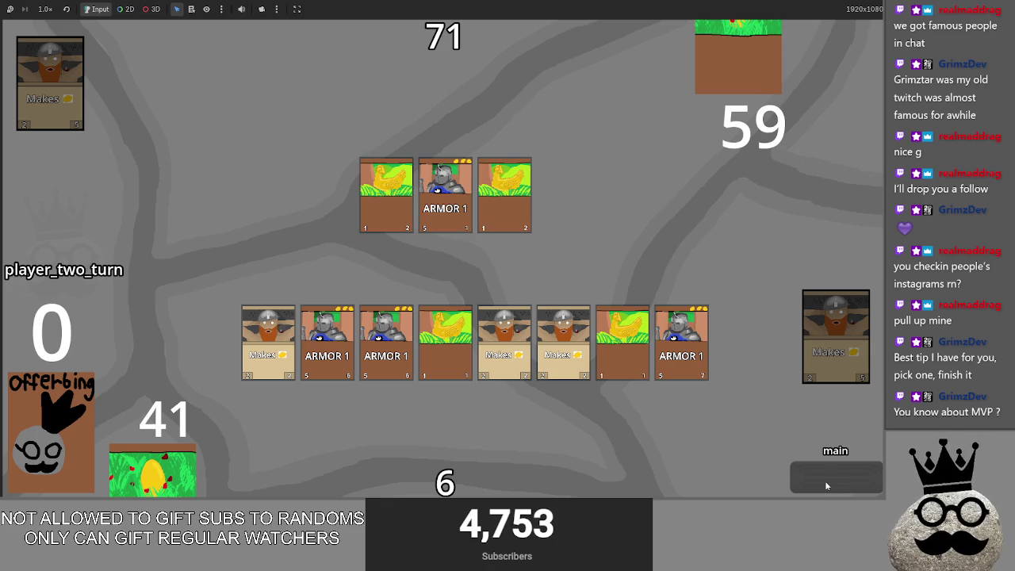
pyautogui.click(825, 483)
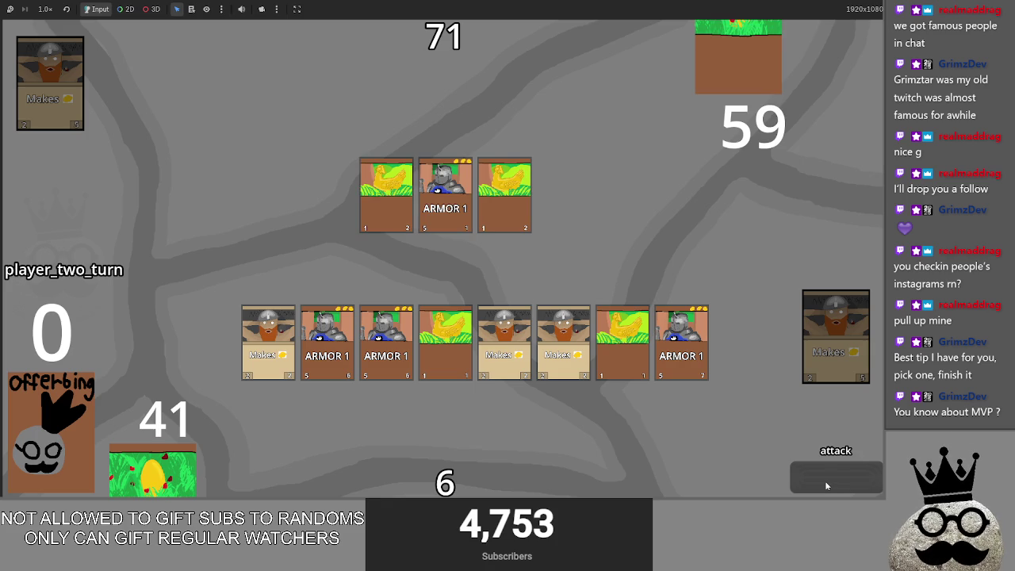
pyautogui.click(825, 480)
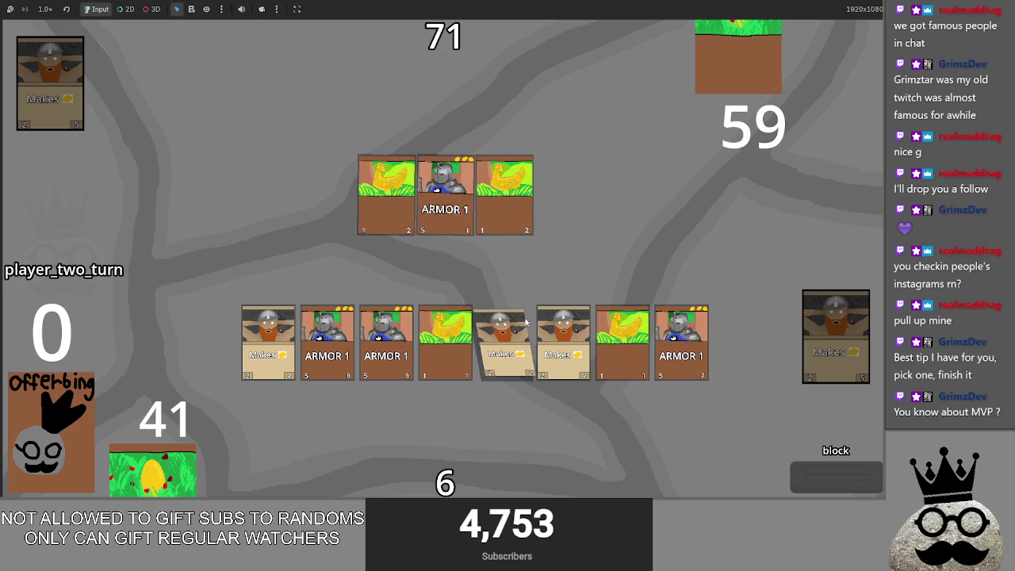
pyautogui.hotkey('alt', 'Tab')
pyautogui.hotkey('alt', 'Tab')
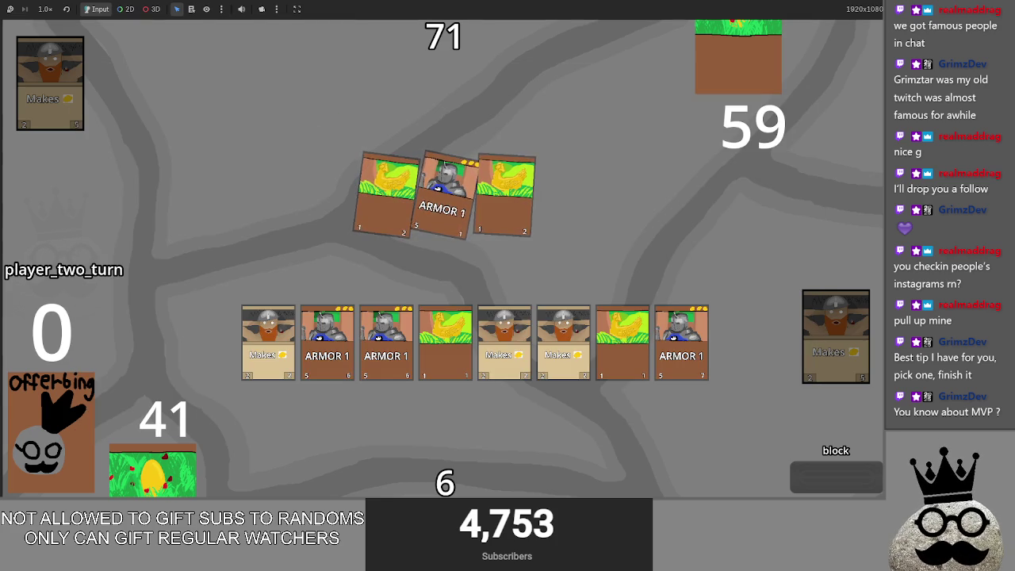
pyautogui.hotkey('alt', 'Tab')
pyautogui.press('Tab')
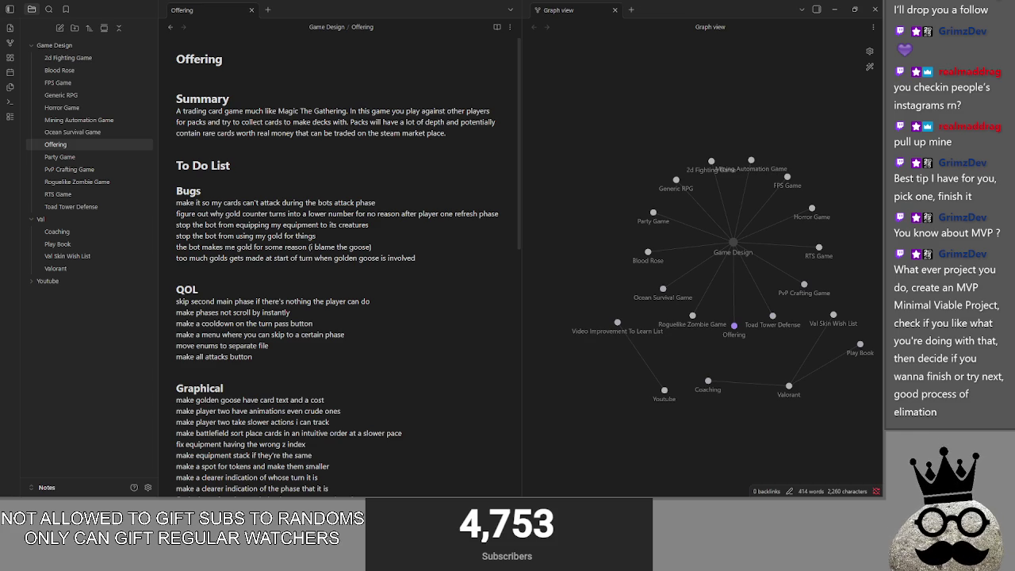
# Focus the Offering note and scroll down to the Graphical to-do list
pyautogui.click(290, 313)
pyautogui.click(297, 279)
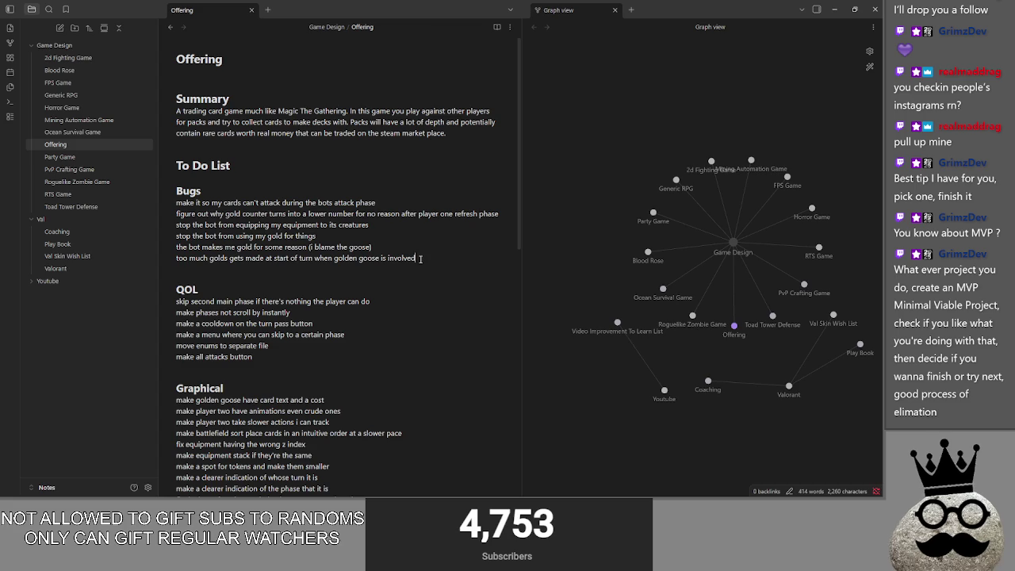
pyautogui.click(266, 356)
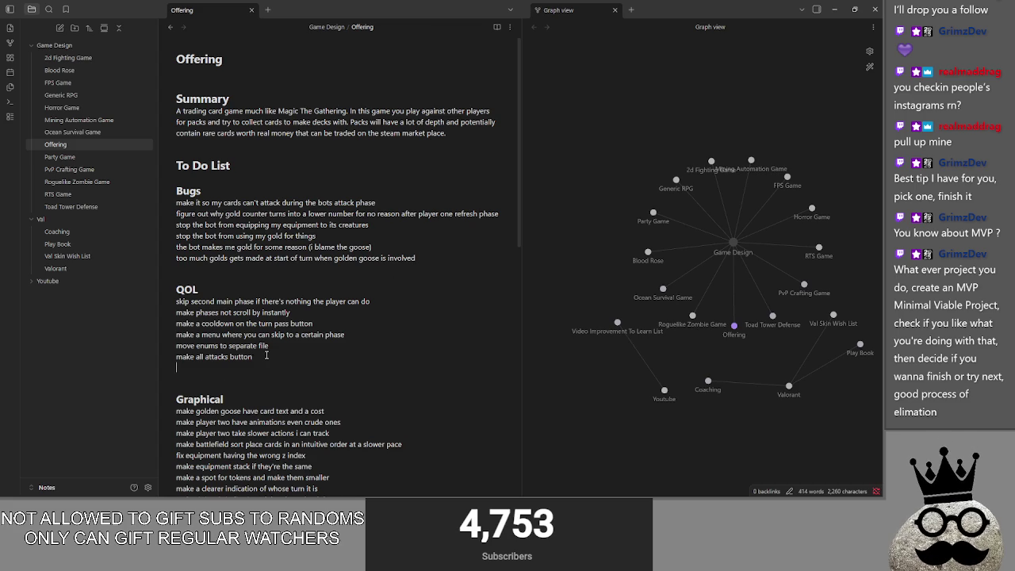
pyautogui.scroll(-2, 254, 349)
pyautogui.scroll(-1, 247, 341)
pyautogui.scroll(-3, 247, 341)
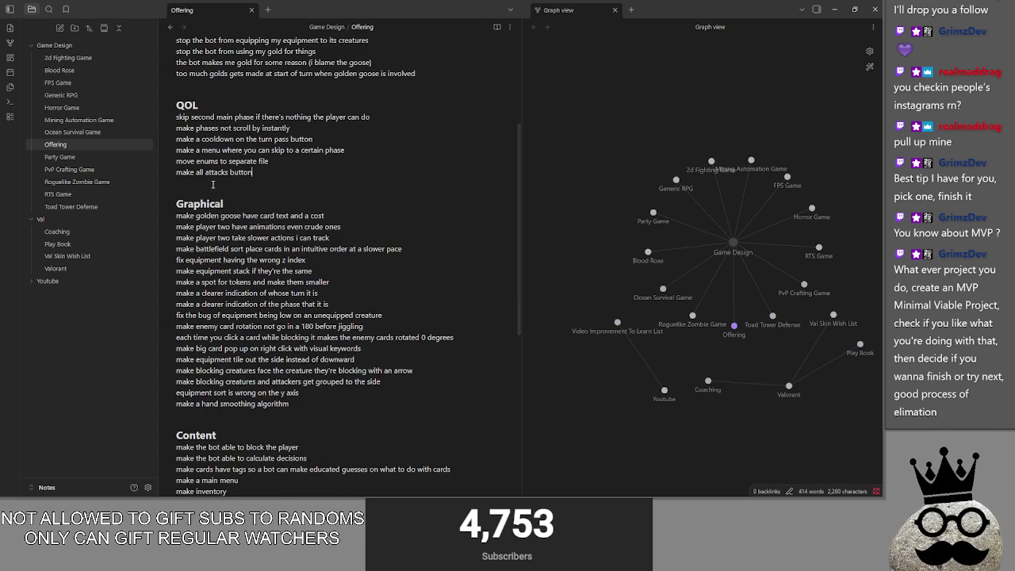
pyautogui.scroll(-2, 290, 349)
pyautogui.moveTo(290, 351); pyautogui.dragTo(170, 171)
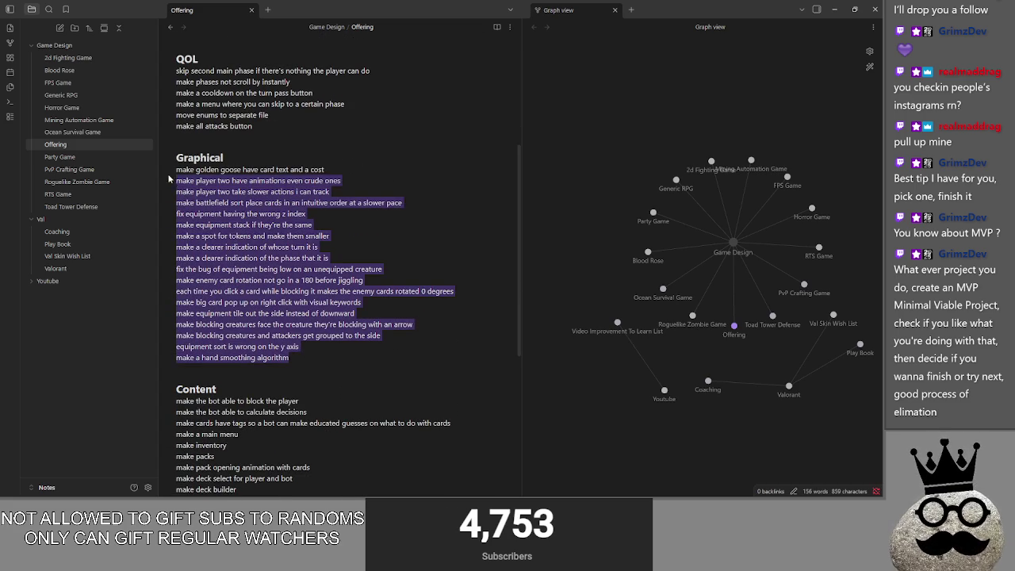
# Open a new line after 'make a hand smoothing algorithm' and delete the unfinished 'make' entry
pyautogui.click(307, 357)
pyautogui.press('Return')
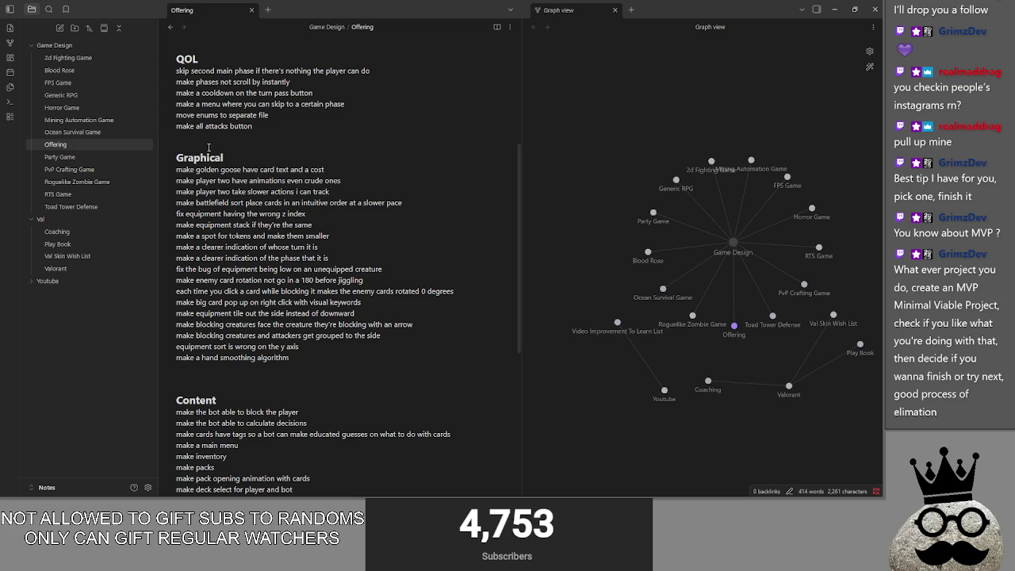
pyautogui.click(250, 150)
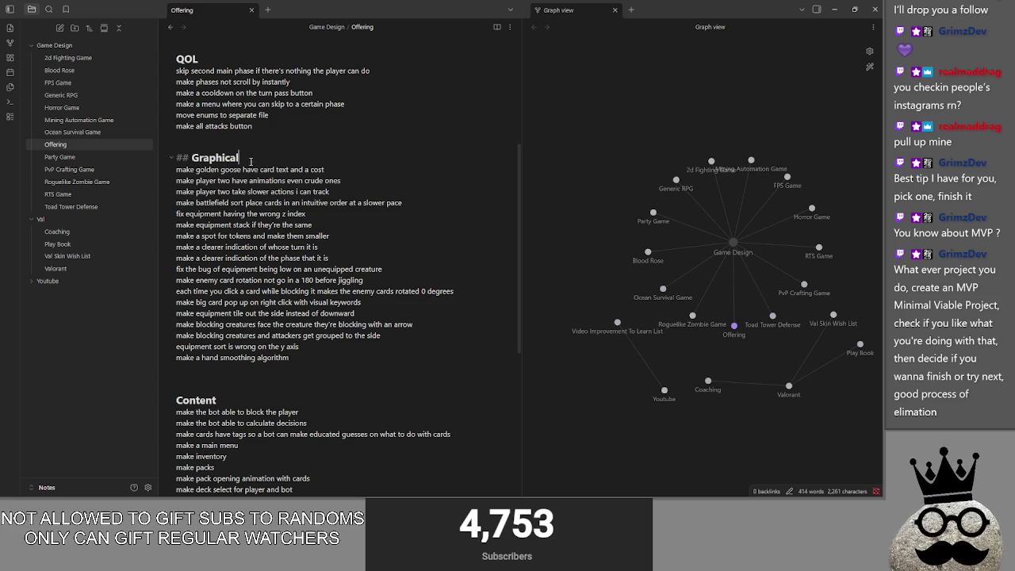
pyautogui.click(254, 126)
pyautogui.click(278, 114)
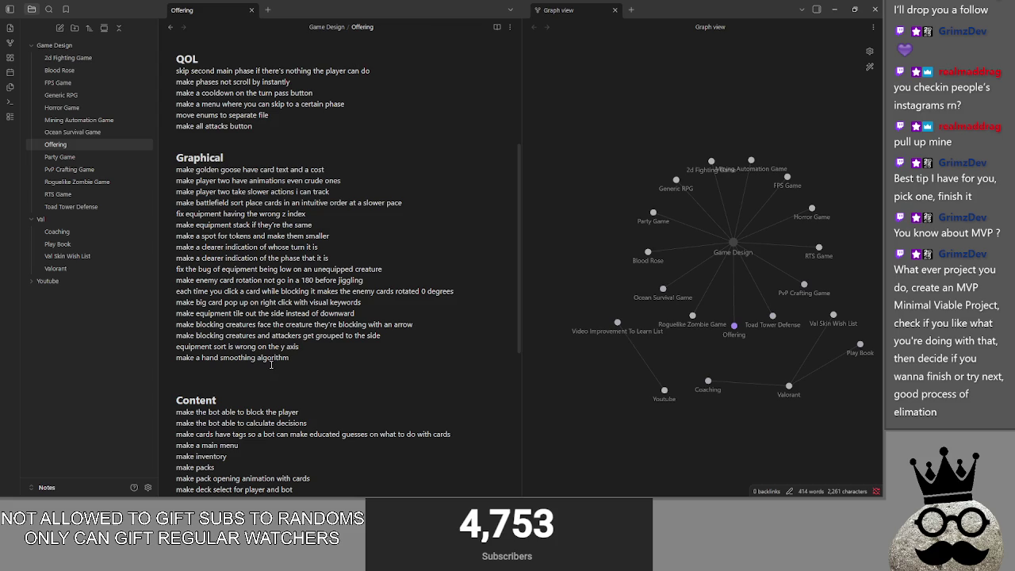
pyautogui.click(345, 368)
pyautogui.write('make')
pyautogui.press('BackSpace')
pyautogui.press('BackSpace')
pyautogui.press('BackSpace')
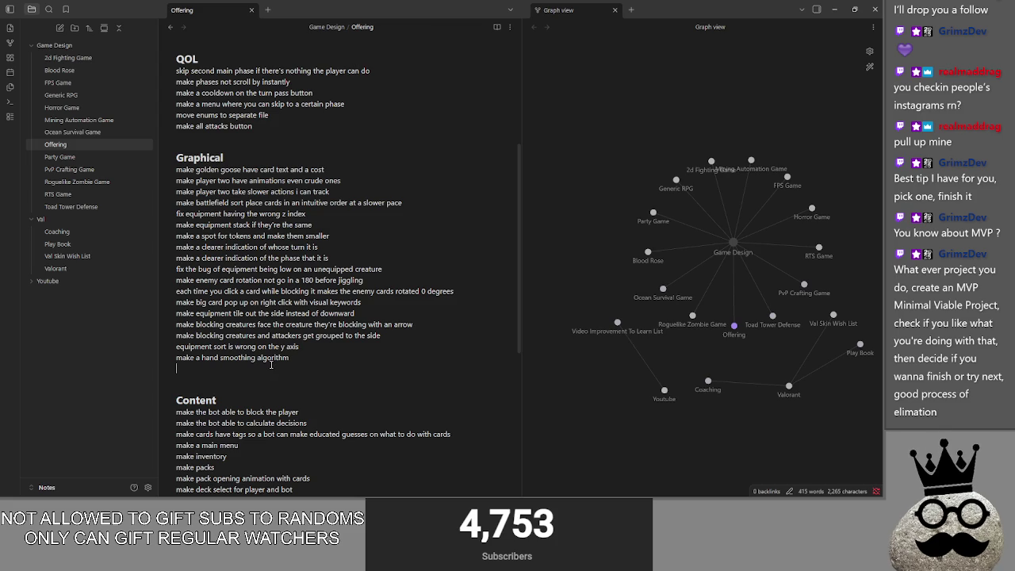